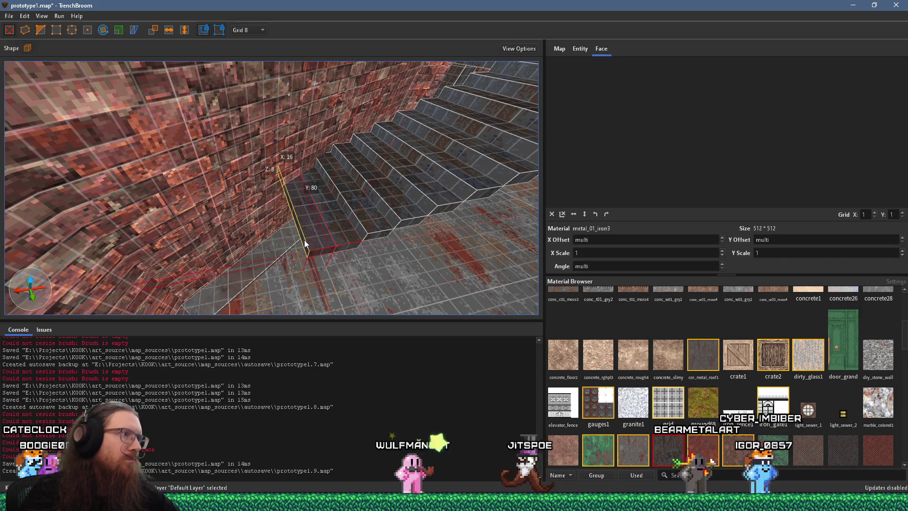
Step: Stretch the small step brush at the foot of the stairs from 8 to 16 units
scroll(316, 231, up, 3)
key(w)
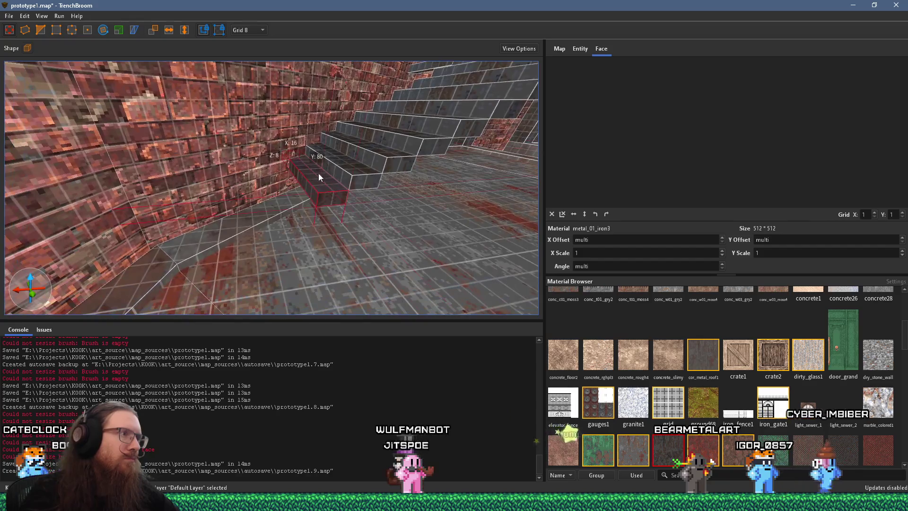
mouse_move(348, 142)
mouse_down()
mouse_move(334, 146)
mouse_move(344, 144)
mouse_up()
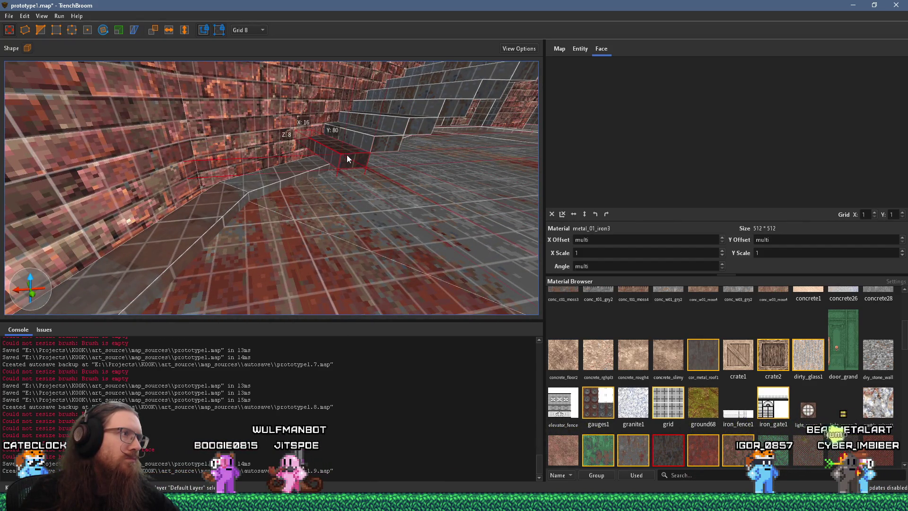
Step: Drag-select all the brushes of the lower, flat stair run
key(a)
key(s)
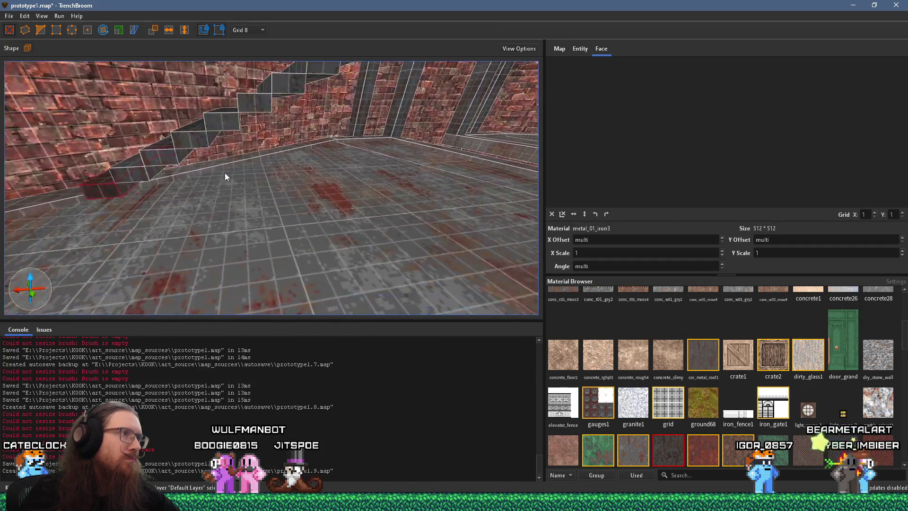
key(s)
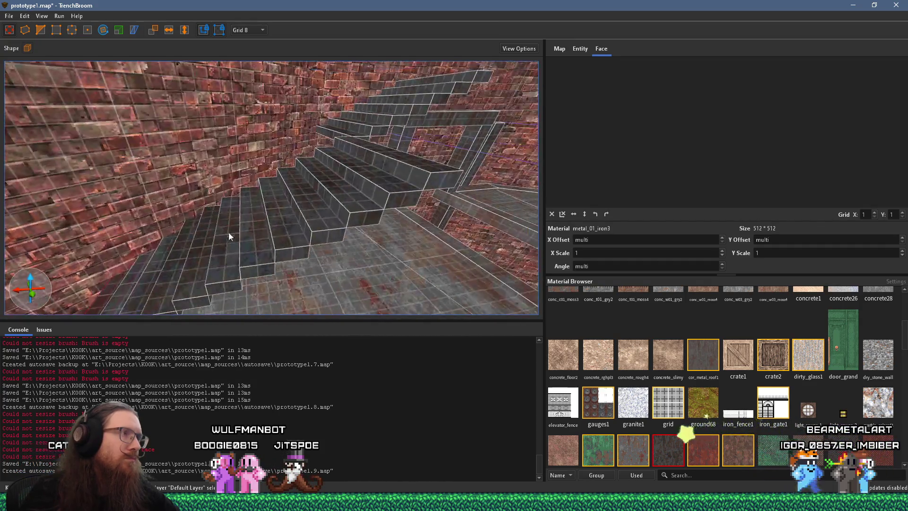
key(s)
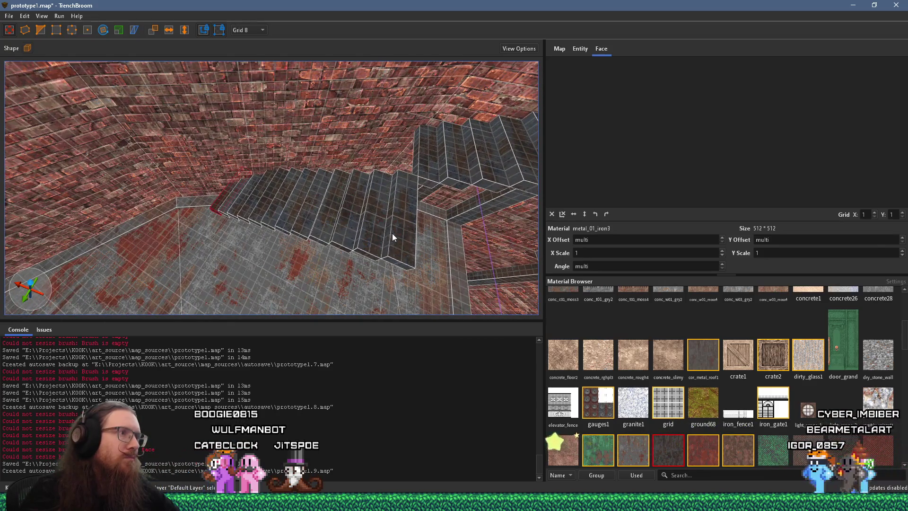
drag(401, 230, 220, 207)
key(s)
key(d)
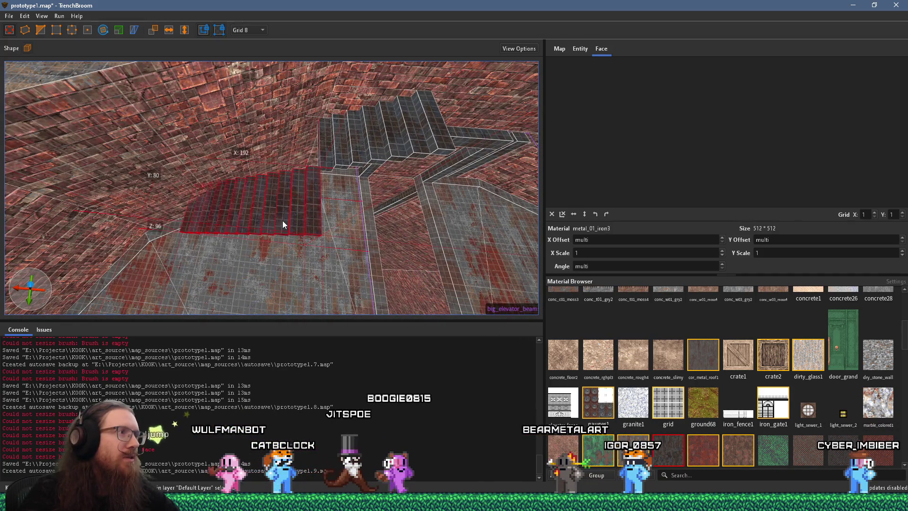
Step: Group the selected lower stair brushes as 'stairs_to_be_rotated' and show the map's layer list
right_click(318, 215)
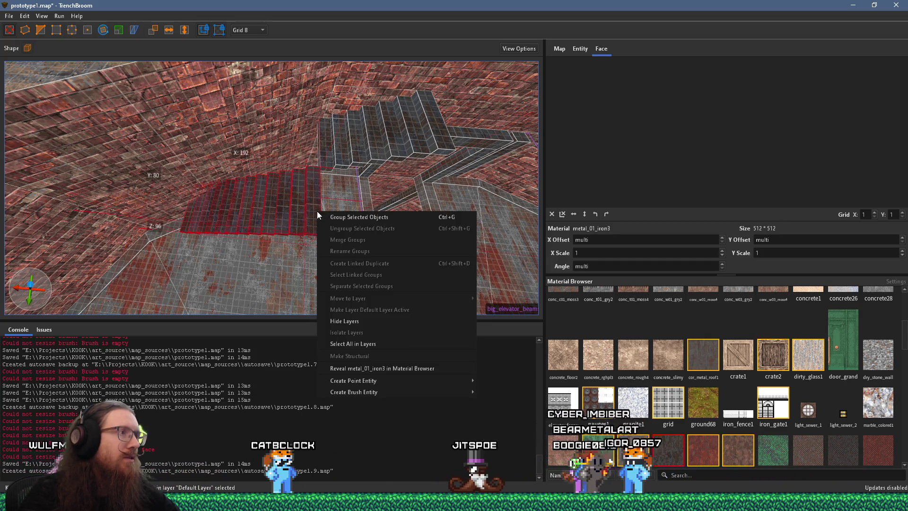
click(327, 218)
text(stairs_to_be_ro)
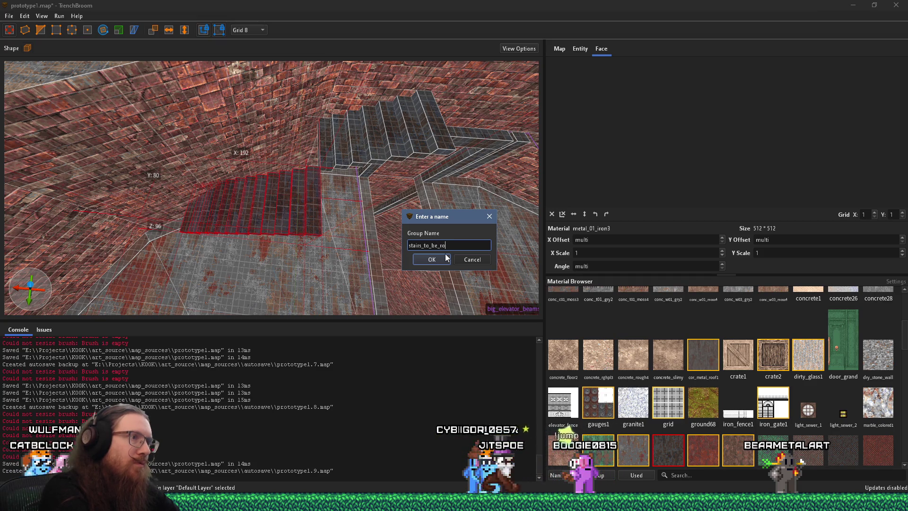
text(tated)
key(Return)
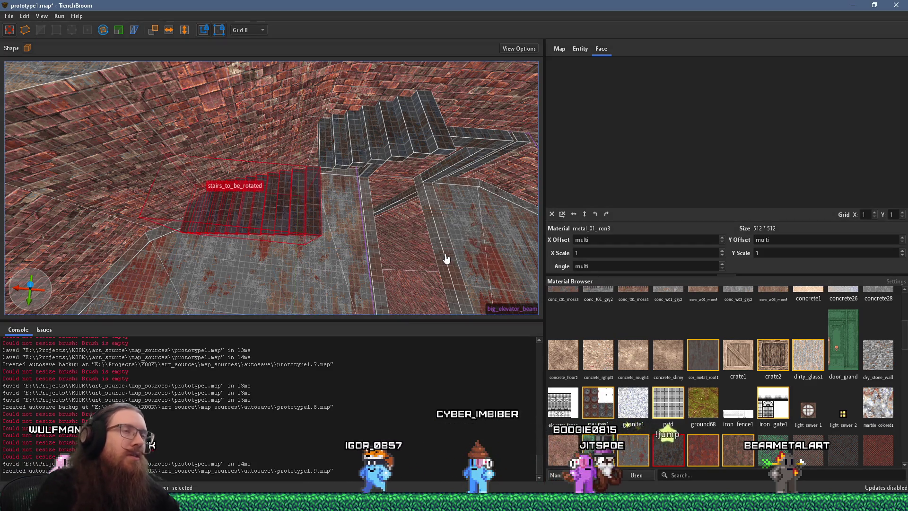
click(560, 50)
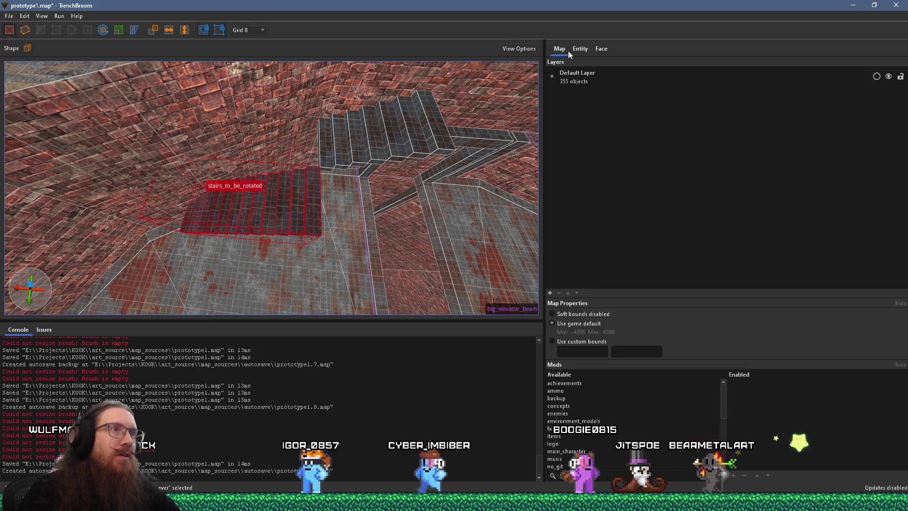
Step: Add a new layer named 'exclude' and move the stairs group into it
click(550, 293)
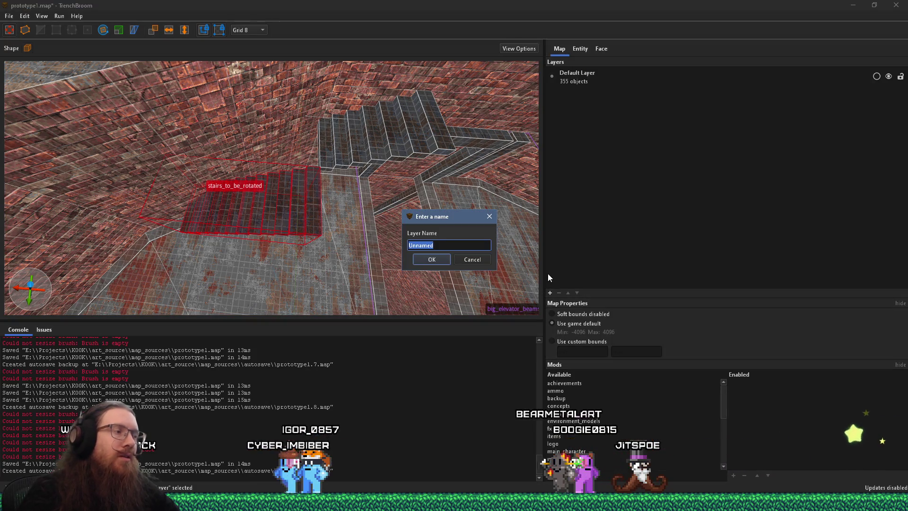
text(exclu)
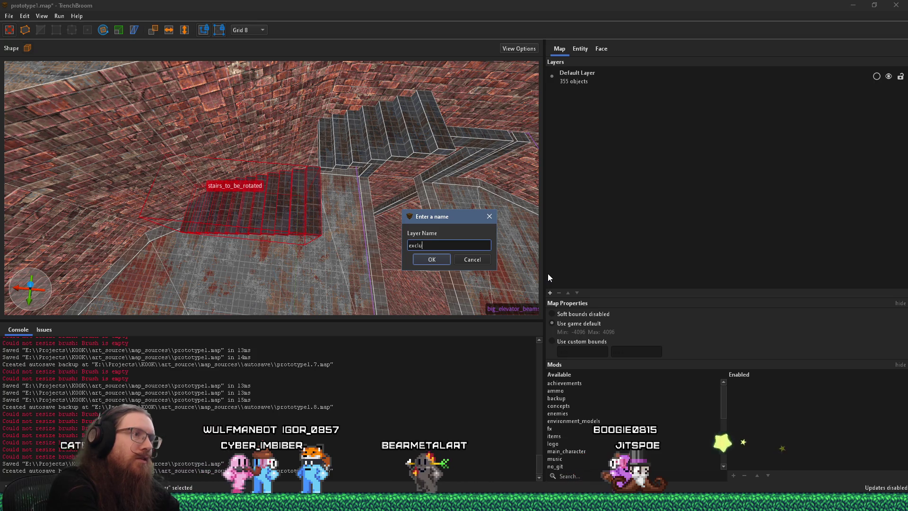
text(de)
key(Return)
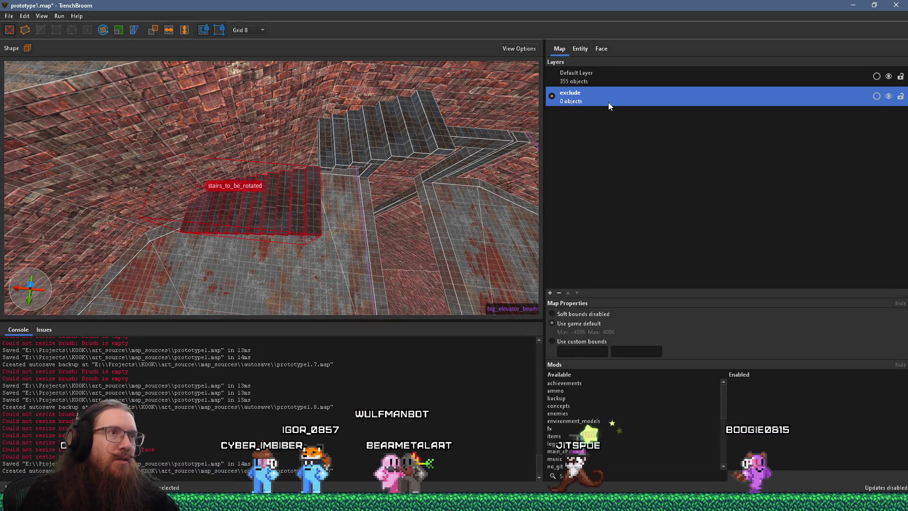
right_click(608, 102)
click(634, 118)
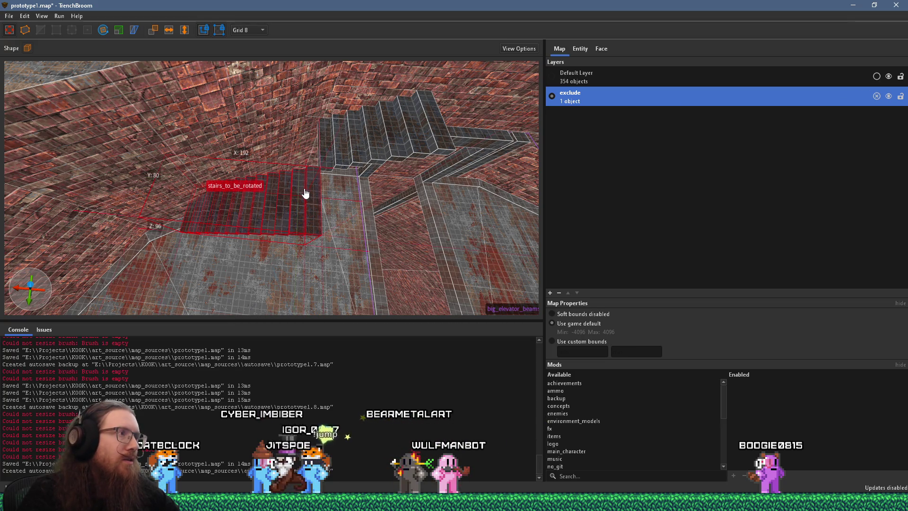
Step: Create a linked duplicate of the stairs group and drag it up toward the upper stairs
scroll(312, 199, up, 3)
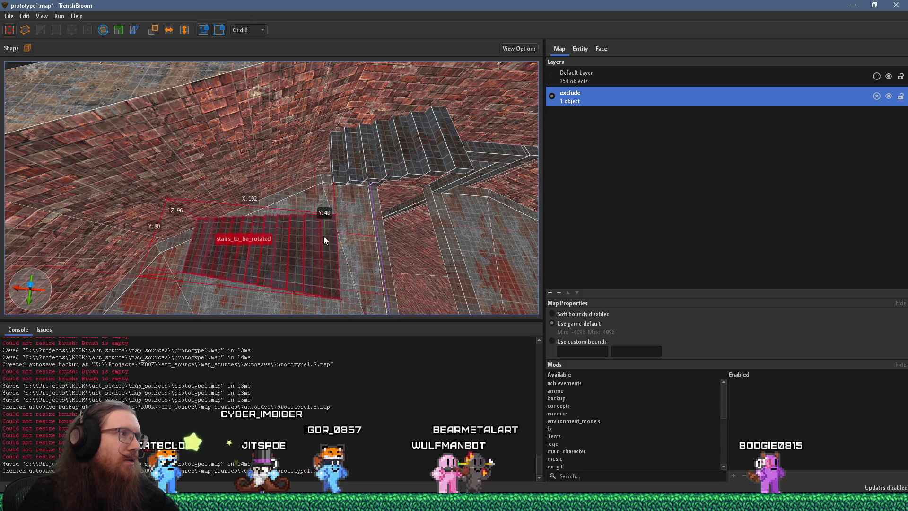
right_click(322, 252)
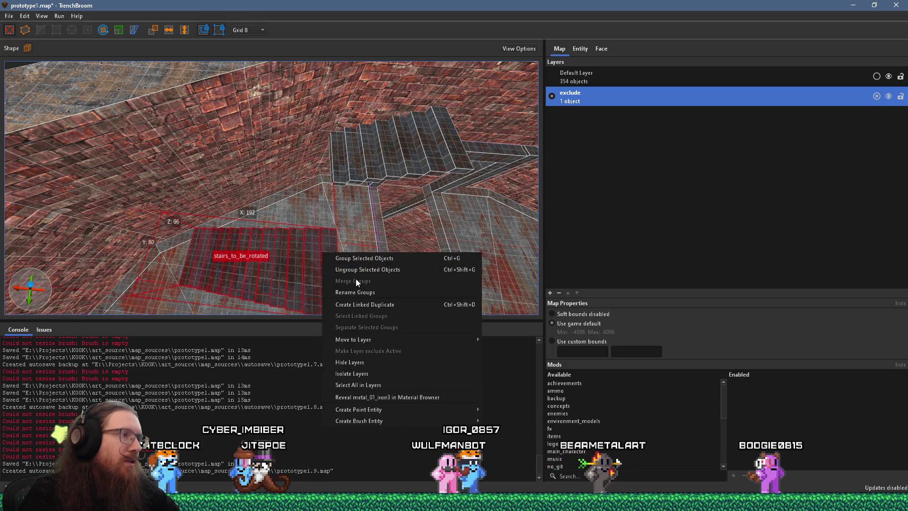
click(364, 305)
drag(330, 271, 326, 155)
Step: Fit the linked stairs copy against the upper flight and place its rotation centre at 160 -520 1,408
scroll(326, 155, up, 10)
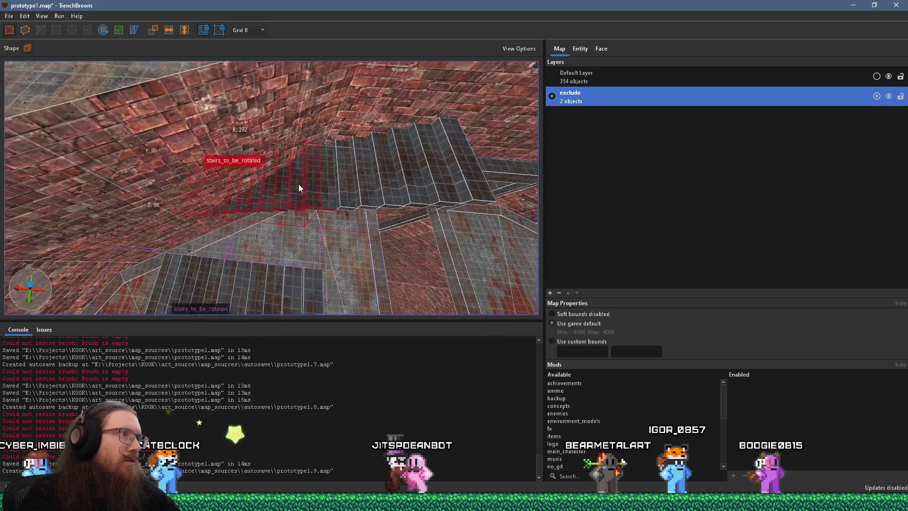
scroll(248, 221, down, 5)
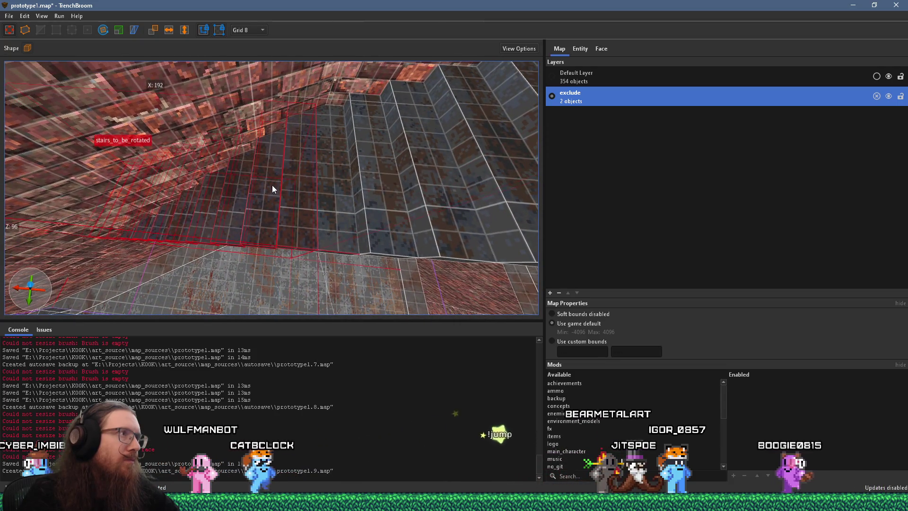
scroll(272, 188, down, 6)
drag(280, 196, 293, 176)
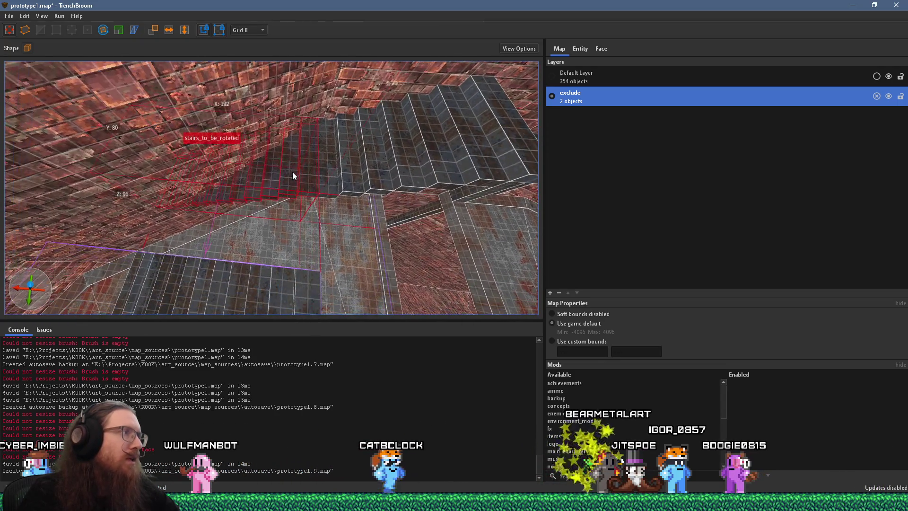
mouse_move(227, 173)
mouse_down()
mouse_move(302, 178)
mouse_move(320, 194)
mouse_move(325, 155)
mouse_move(320, 182)
mouse_move(334, 179)
mouse_up()
scroll(320, 178, up, 2)
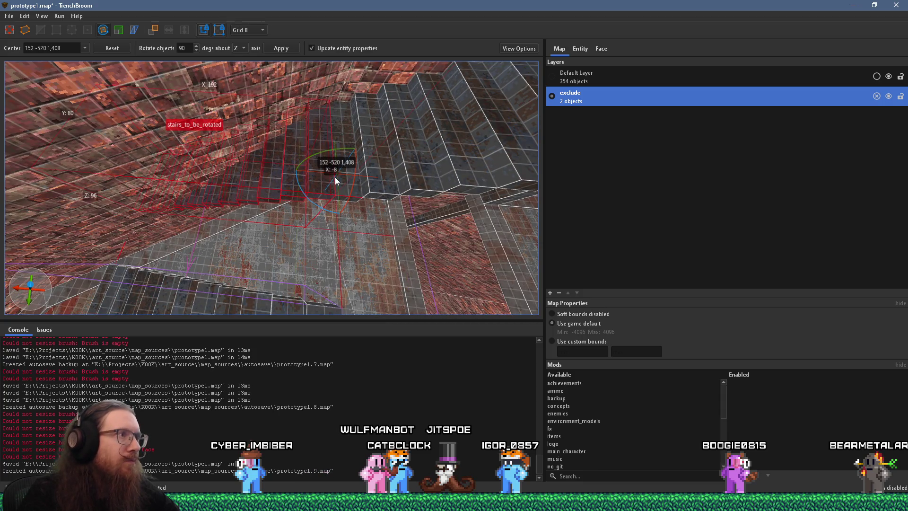
Step: Raise the rotation centre by 8 units and shift it to 160 -496 1,424
scroll(335, 176, up, 4)
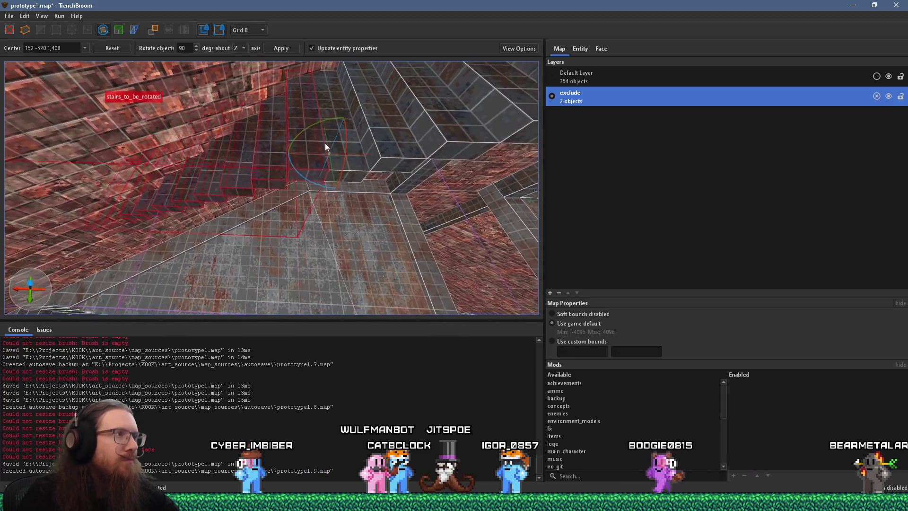
scroll(325, 140, up, 1)
drag(310, 167, 310, 128)
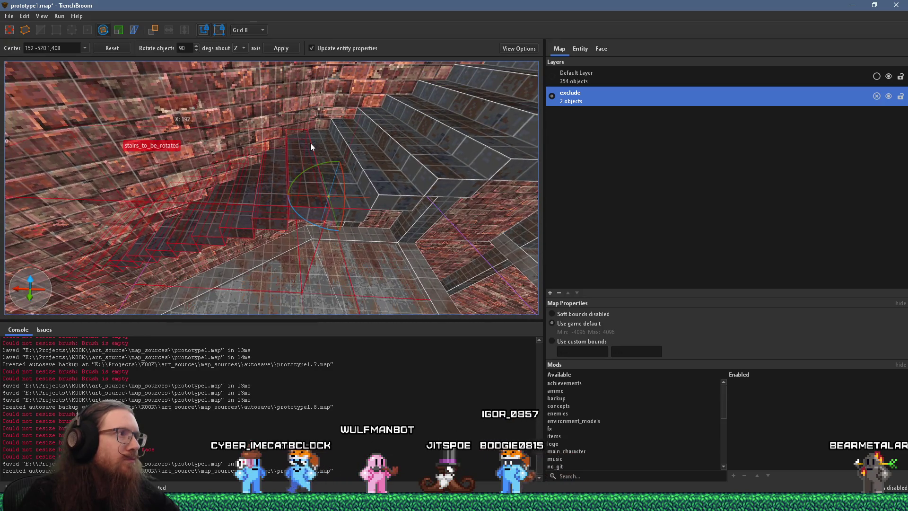
mouse_move(330, 195)
mouse_down()
mouse_move(330, 184)
mouse_move(332, 207)
mouse_up()
mouse_move(340, 142)
mouse_down()
mouse_move(305, 203)
mouse_move(297, 164)
mouse_up()
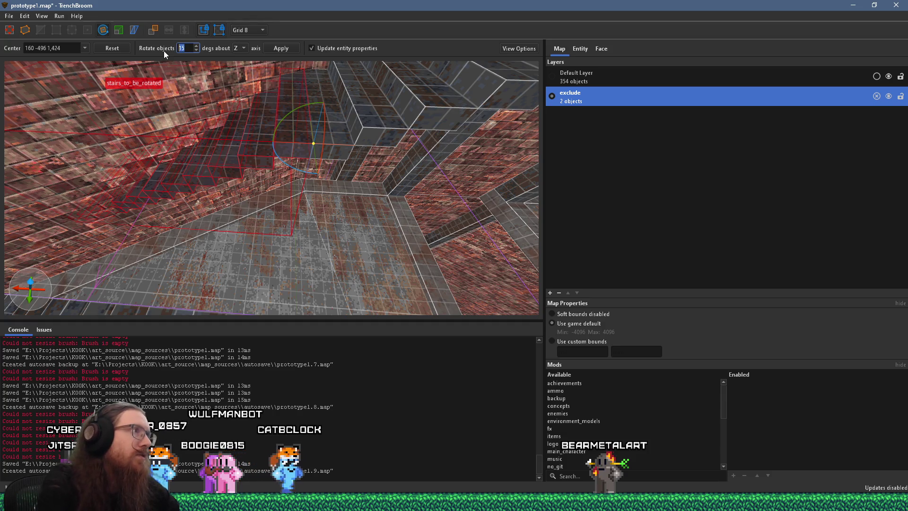
Step: Rotate the linked stairs copy by 15 degrees about Z
mouse_move(291, 144)
mouse_down()
mouse_move(303, 143)
mouse_move(287, 133)
mouse_move(385, 140)
mouse_move(374, 208)
mouse_move(418, 208)
mouse_move(430, 225)
mouse_move(427, 247)
mouse_move(320, 284)
mouse_move(339, 228)
mouse_up()
mouse_move(328, 186)
mouse_down()
mouse_move(277, 208)
mouse_move(277, 223)
mouse_up()
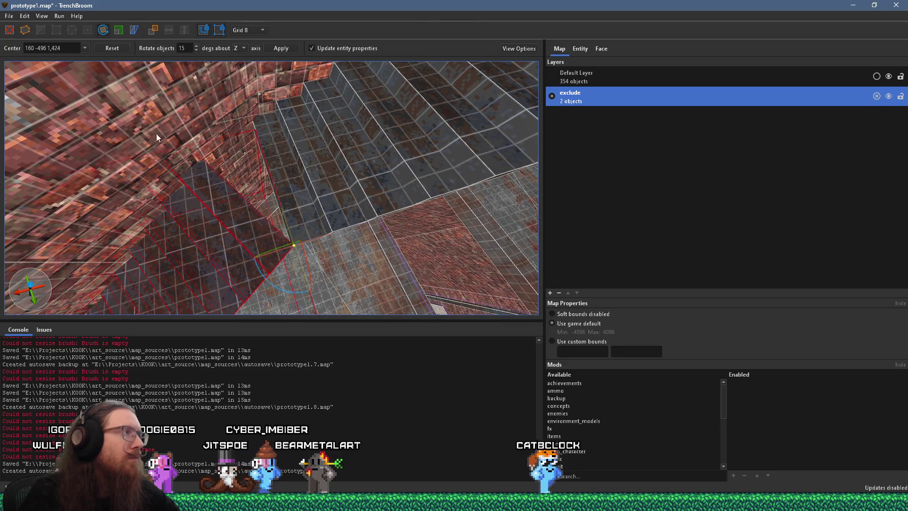
click(25, 31)
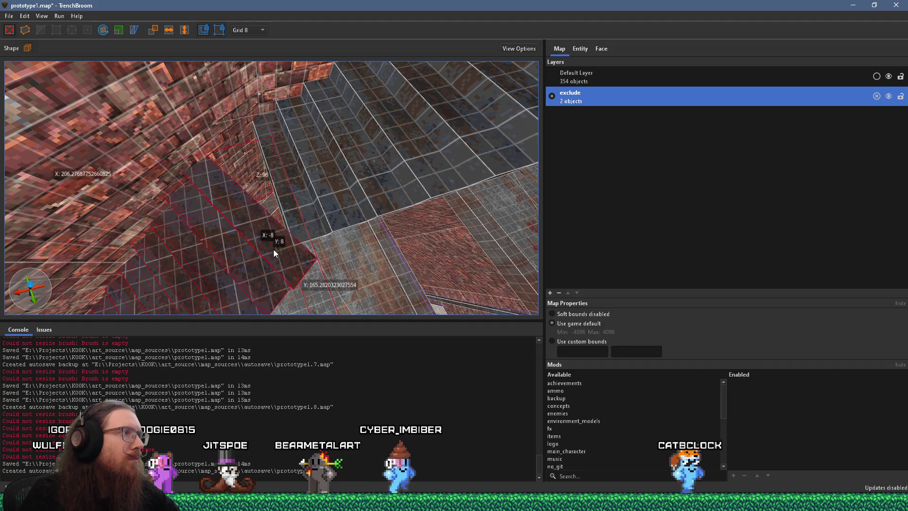
Step: Lower the rotated stair brushes by 8 units
scroll(275, 250, up, 5)
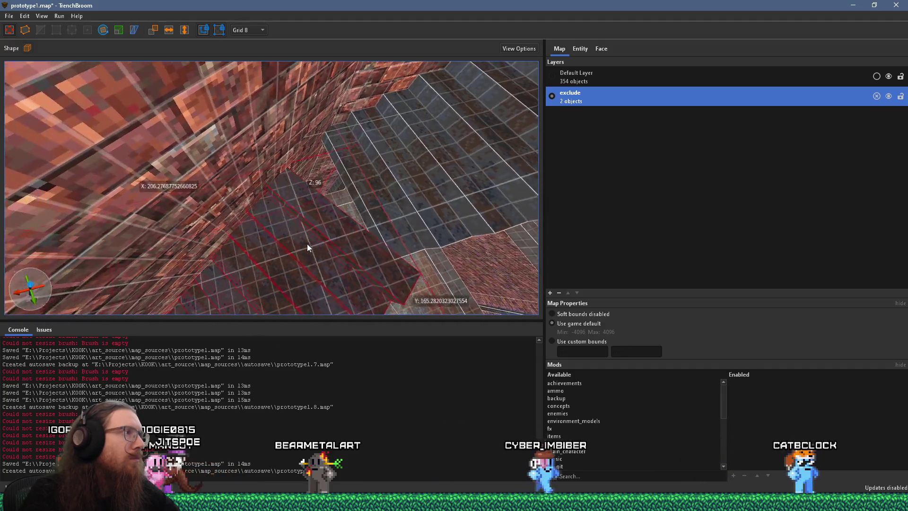
scroll(275, 241, up, 5)
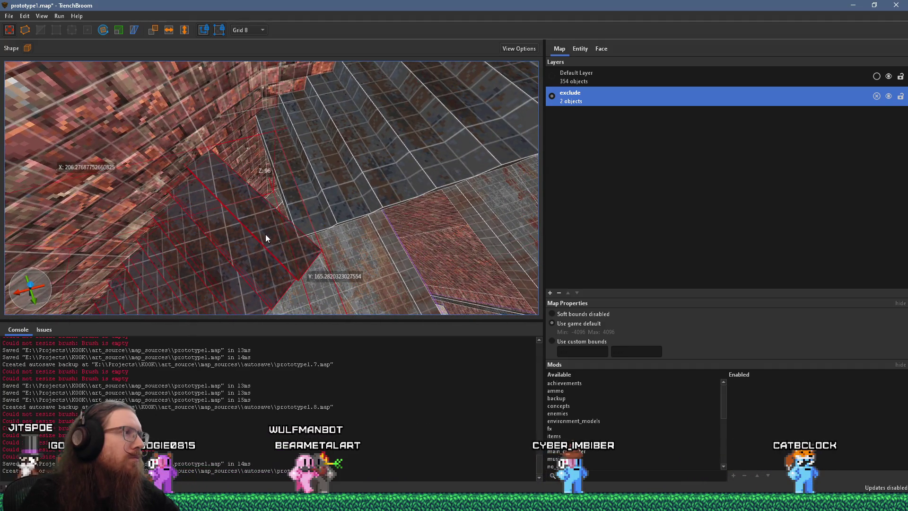
scroll(265, 234, up, 3)
scroll(260, 233, down, 8)
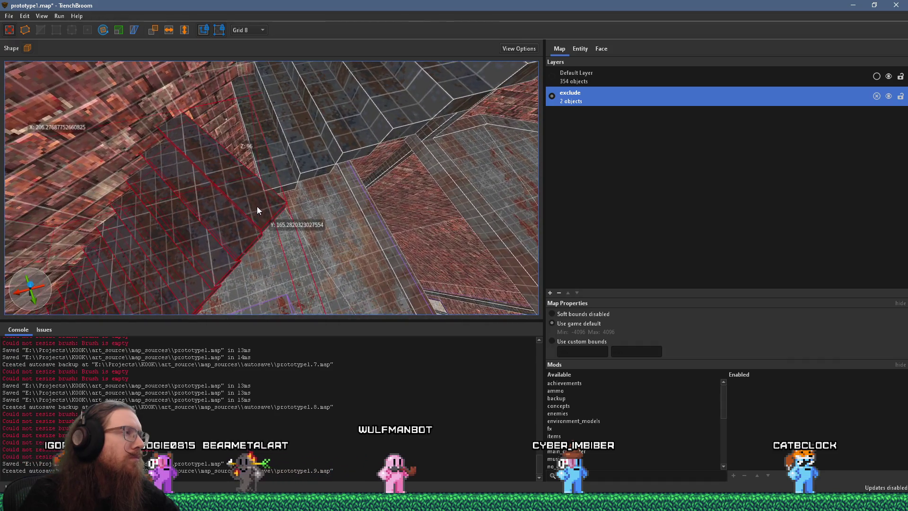
scroll(250, 191, up, 8)
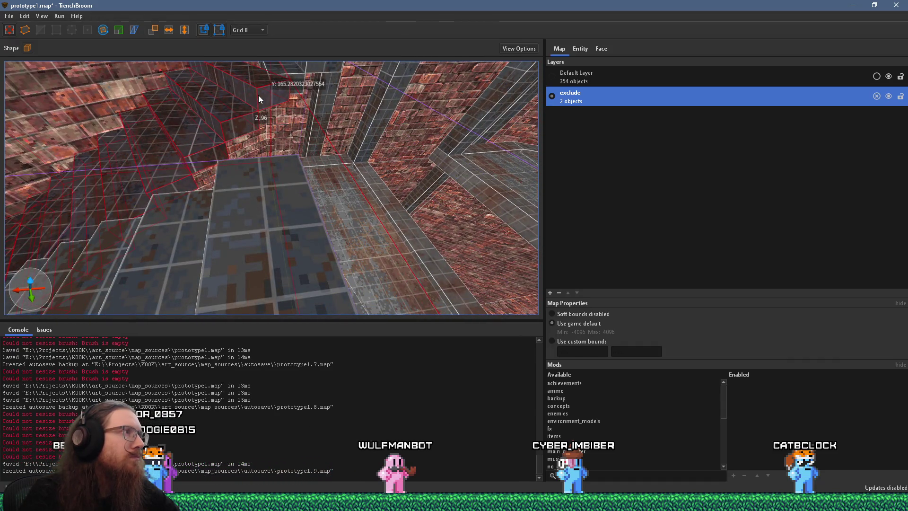
drag(266, 102, 269, 114)
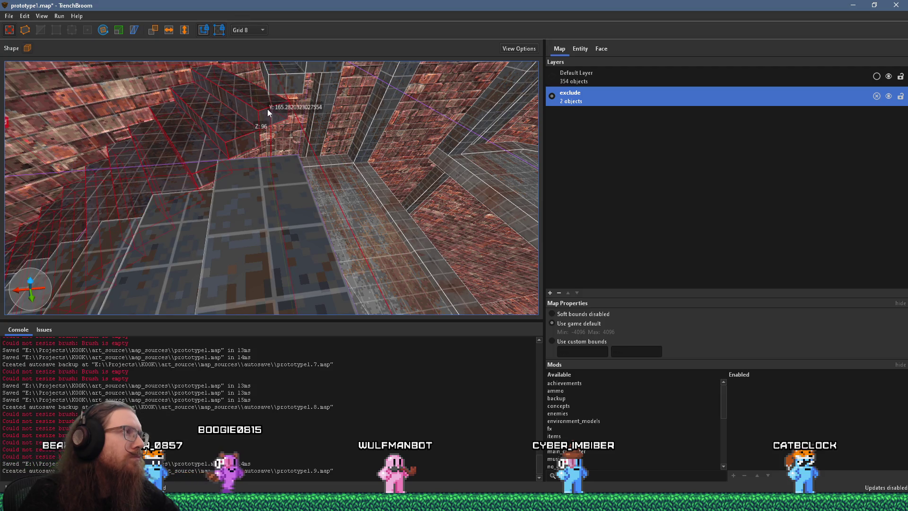
Step: Enter the stairs group, then leave it and reselect the stairs_to_be_rotated group
scroll(270, 91, down, 5)
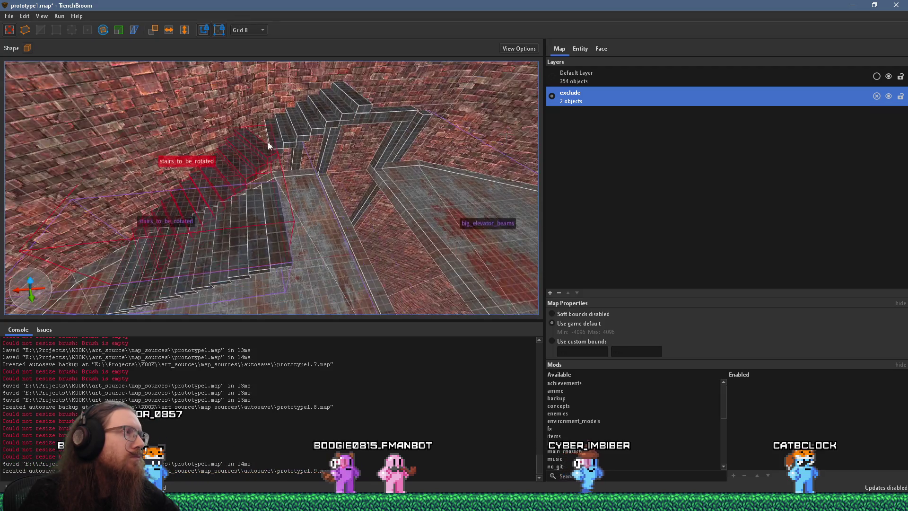
double_click(262, 203)
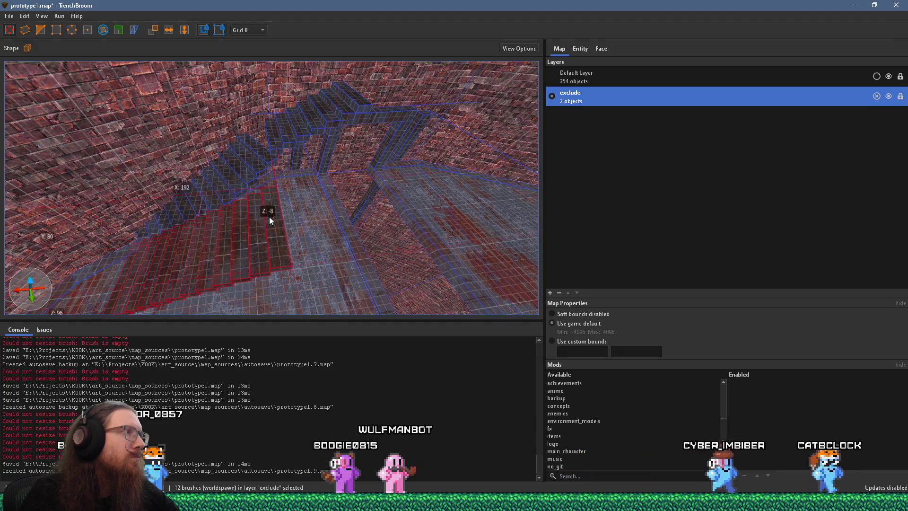
click(262, 156)
scroll(274, 160, up, 2)
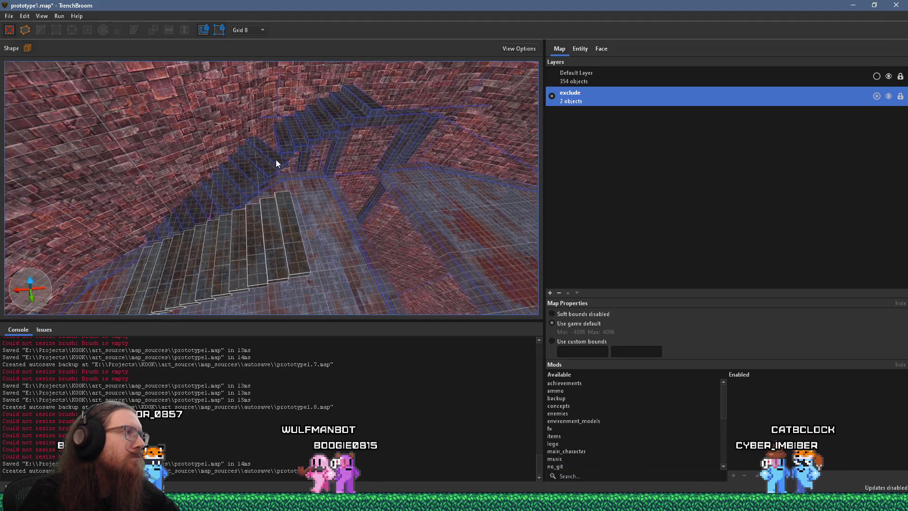
double_click(280, 166)
click(279, 162)
scroll(280, 165, up, 4)
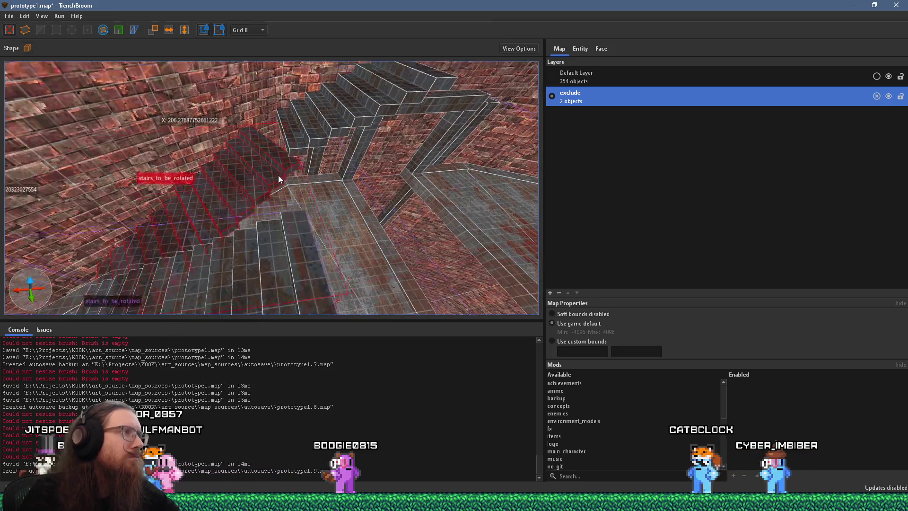
scroll(280, 200, up, 5)
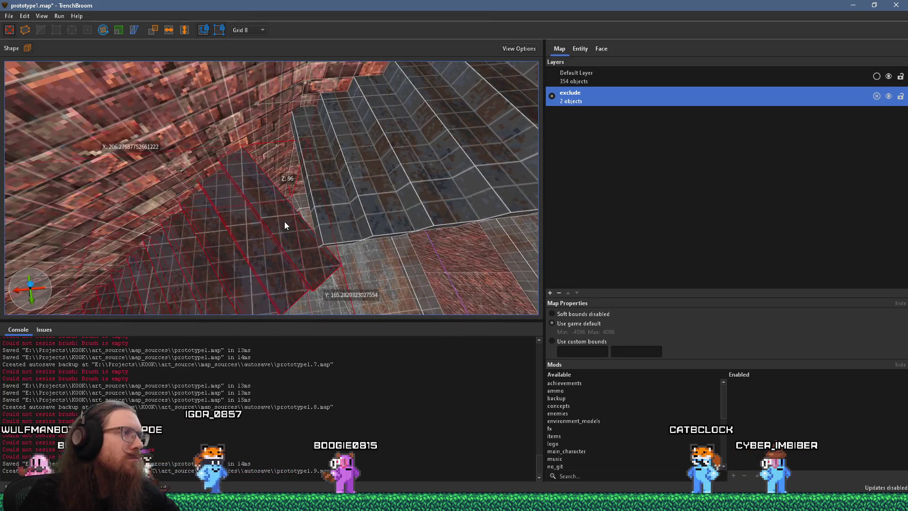
scroll(278, 213, up, 5)
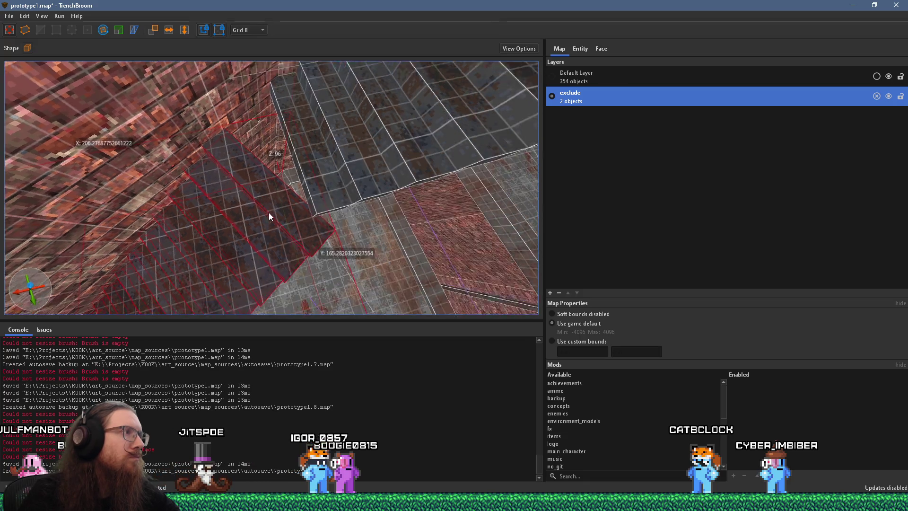
scroll(312, 246, up, 3)
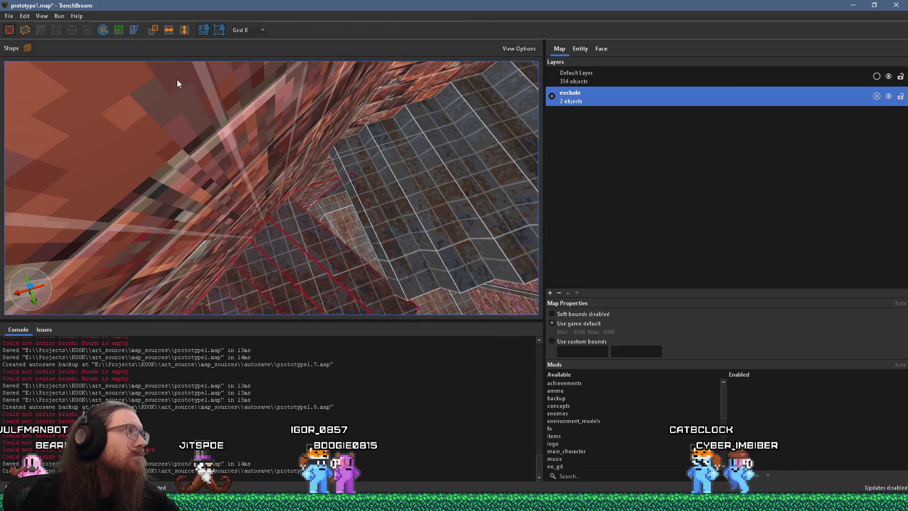
click(103, 30)
scroll(271, 183, up, 5)
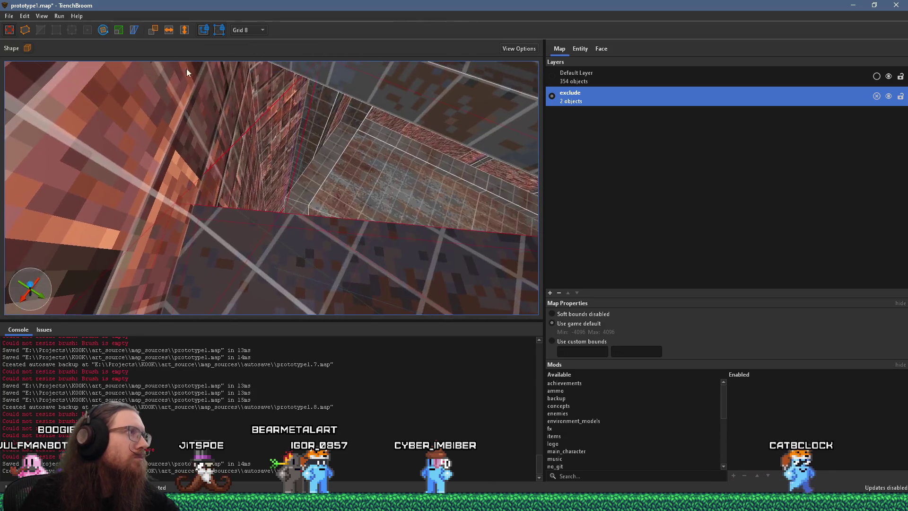
Step: Set the grid to 2 units and select the slab brush beneath the stairs
click(236, 30)
click(245, 51)
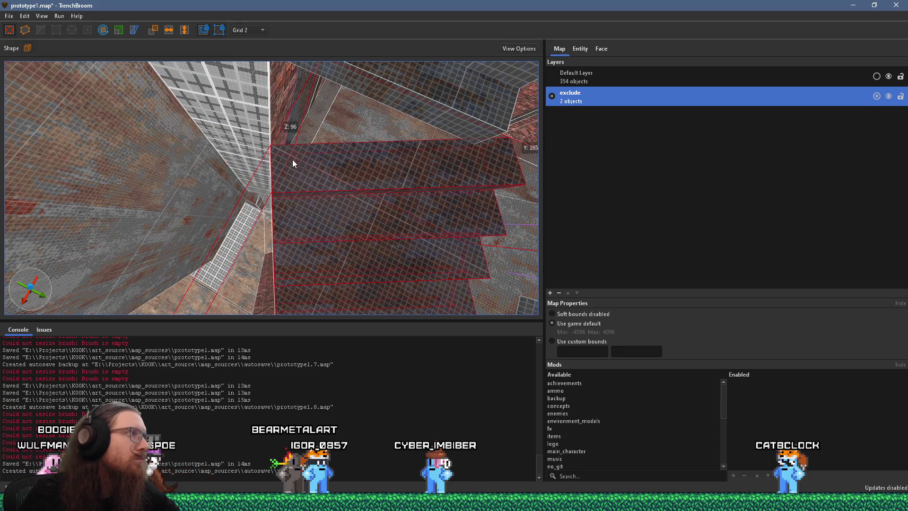
key(d)
key(d)
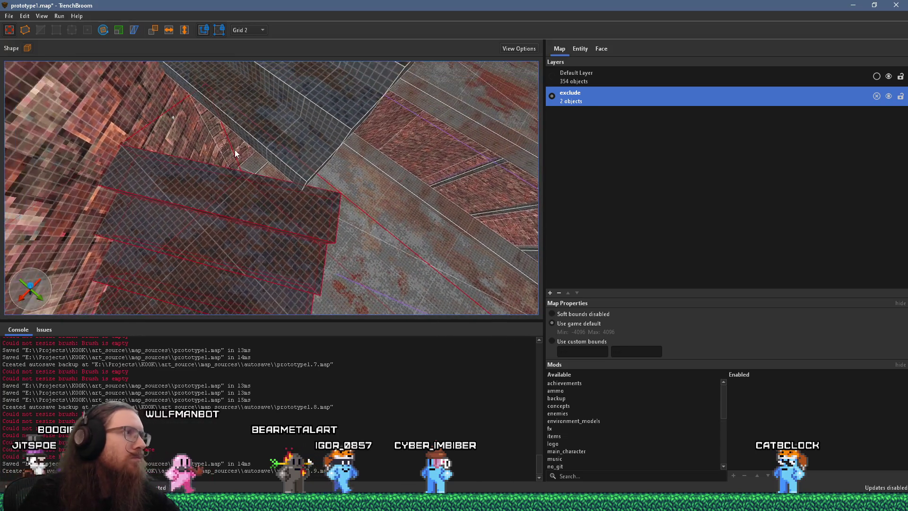
key(d)
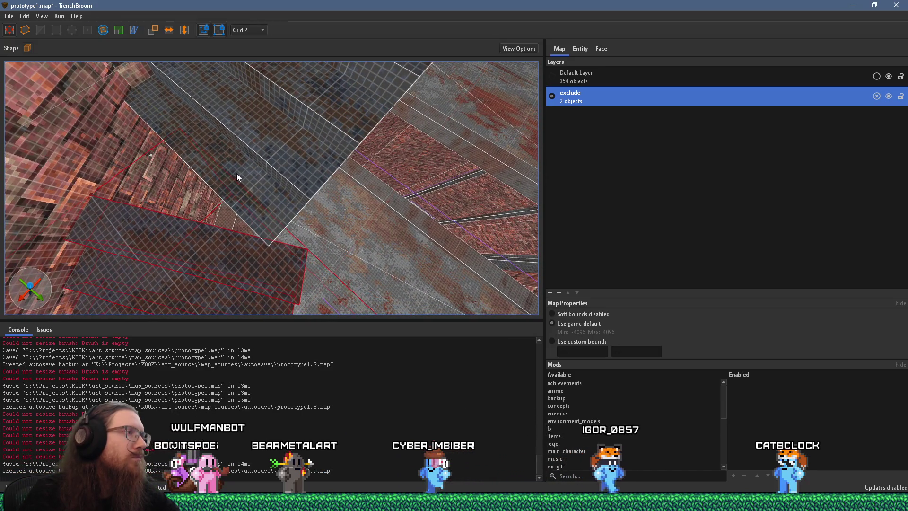
click(236, 173)
key(d)
key(d)
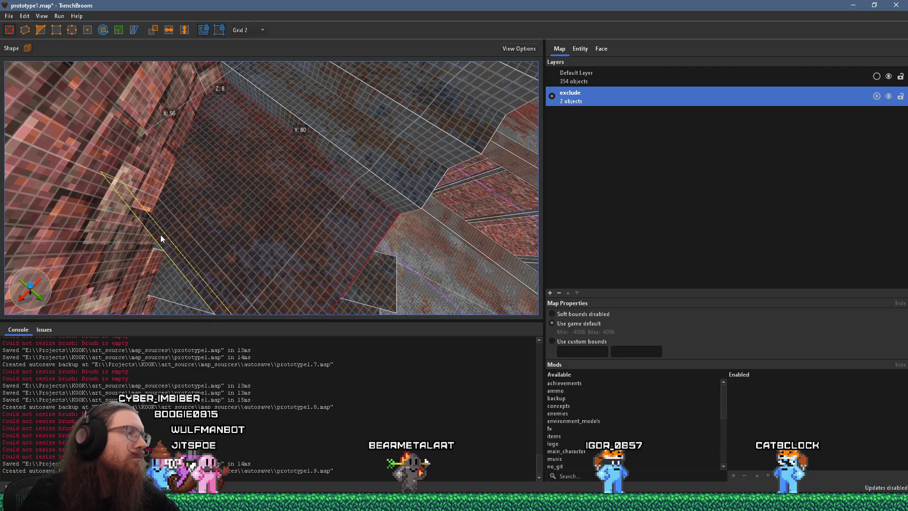
key(d)
Step: Stretch that brush's face to Y 92, then delete the extra slab brush
mouse_move(244, 189)
mouse_down()
mouse_move(254, 202)
mouse_move(223, 161)
mouse_move(208, 114)
mouse_move(227, 134)
mouse_up()
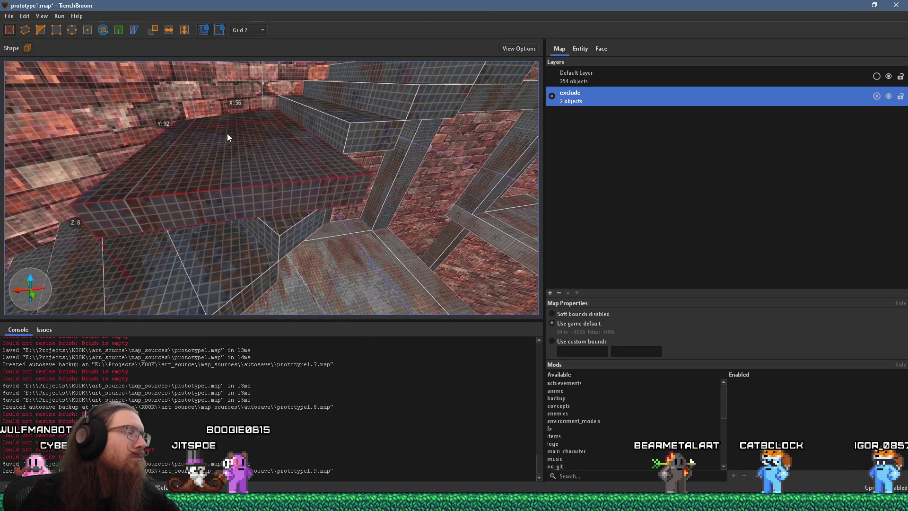
scroll(227, 134, up, 3)
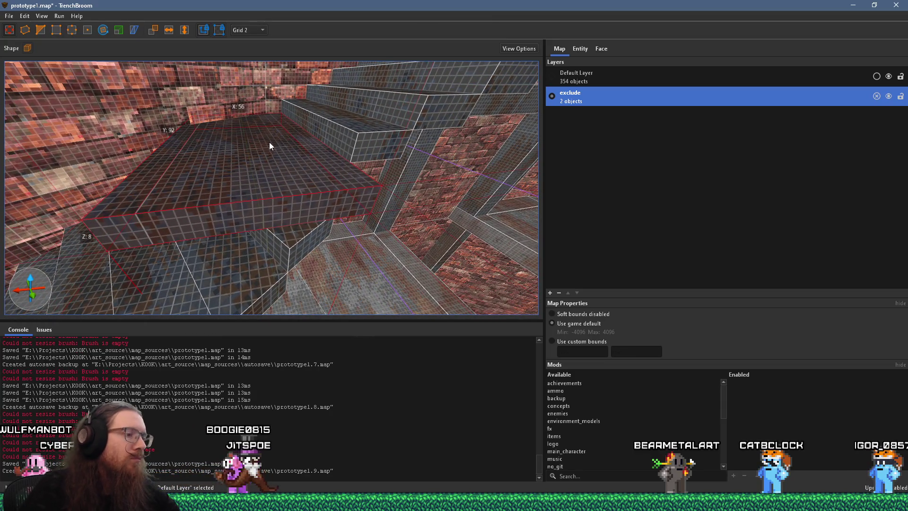
key(Delete)
mouse_move(269, 142)
mouse_down()
mouse_move(269, 215)
mouse_move(279, 230)
mouse_up()
click(286, 236)
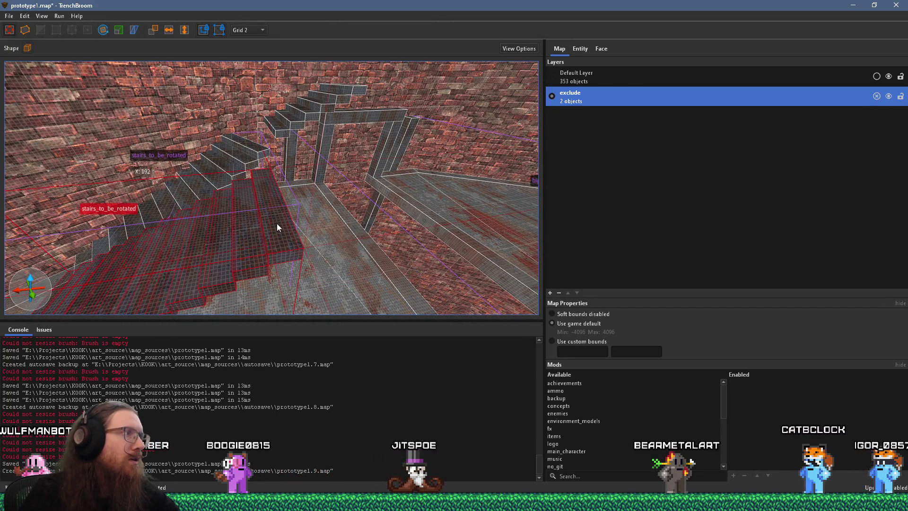
Step: Inside the stairs group, set the grid to 8 and resize the step brush's side faces
double_click(276, 223)
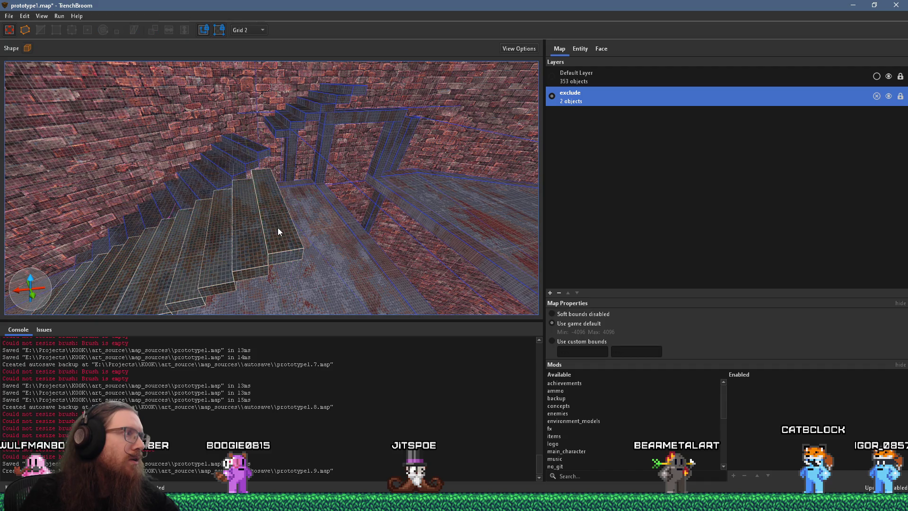
click(242, 74)
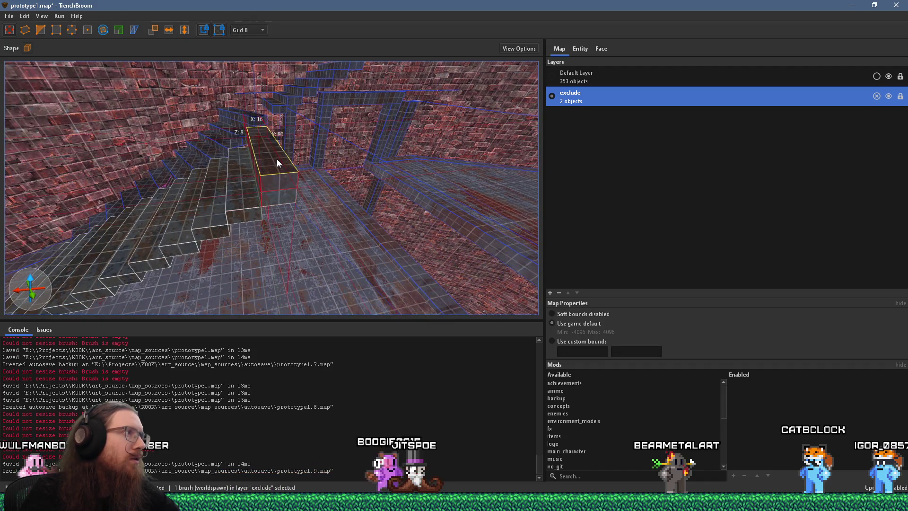
drag(309, 167, 351, 166)
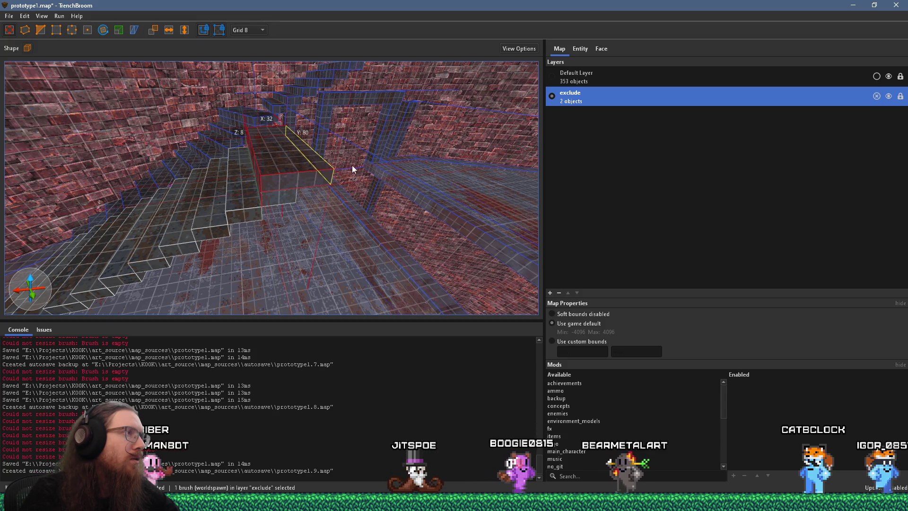
drag(256, 167, 289, 165)
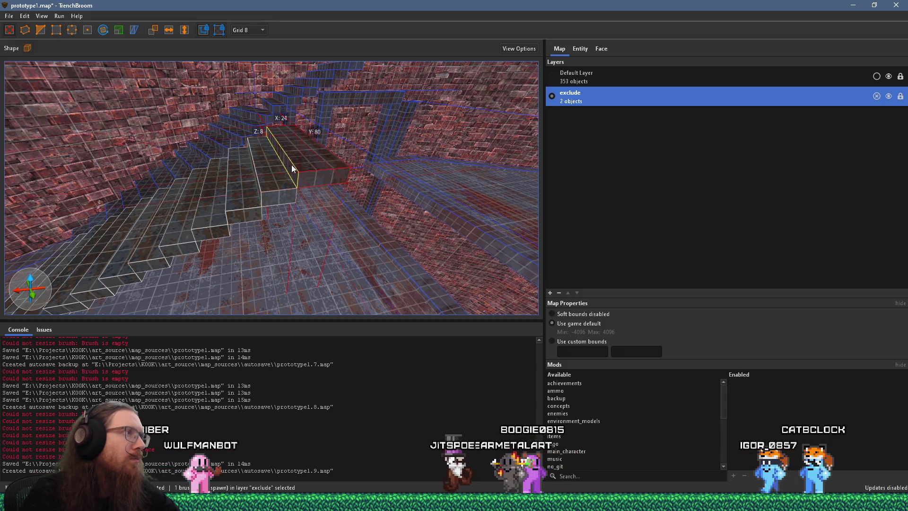
Step: View the stairs from above and select a stair step brush
mouse_move(354, 147)
mouse_down()
mouse_move(319, 195)
mouse_move(309, 252)
mouse_move(279, 207)
mouse_move(280, 221)
mouse_up()
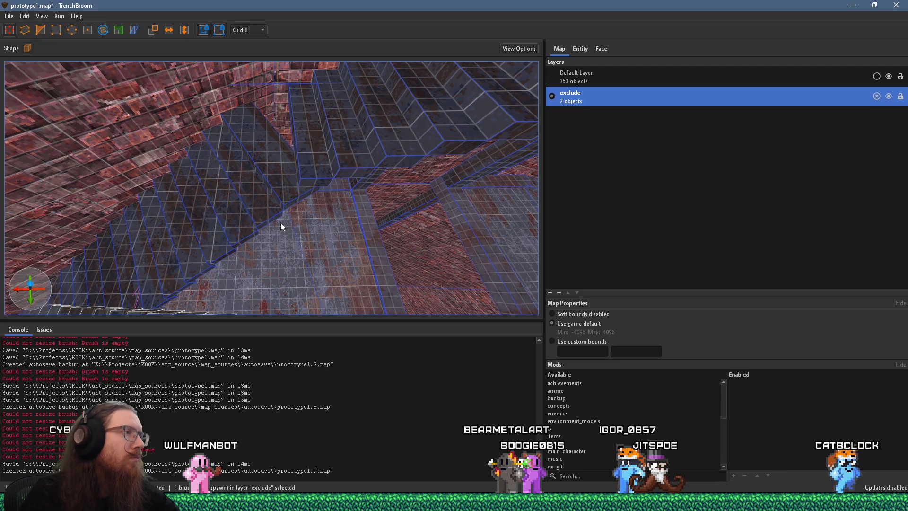
mouse_move(281, 222)
mouse_down()
mouse_move(297, 218)
mouse_move(299, 239)
mouse_up()
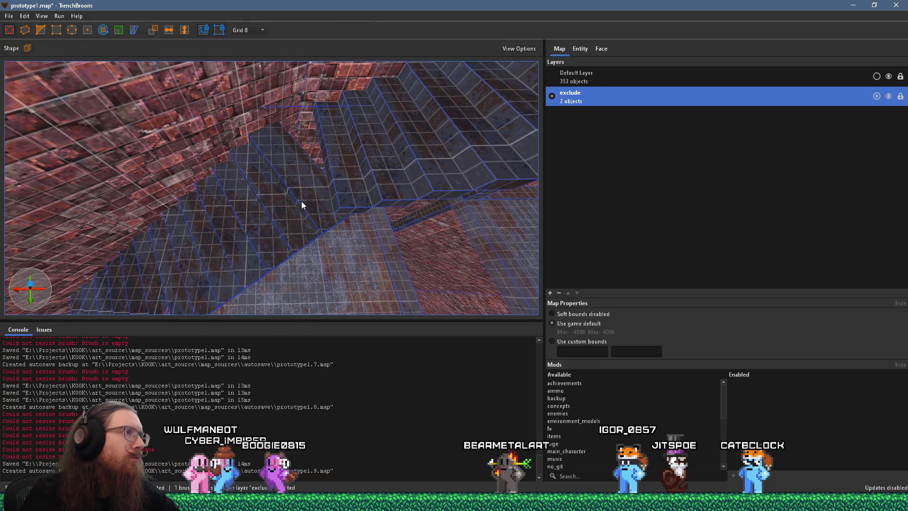
click(308, 192)
mouse_move(308, 197)
mouse_down()
mouse_move(297, 231)
mouse_move(288, 233)
mouse_move(307, 232)
mouse_move(307, 219)
mouse_up()
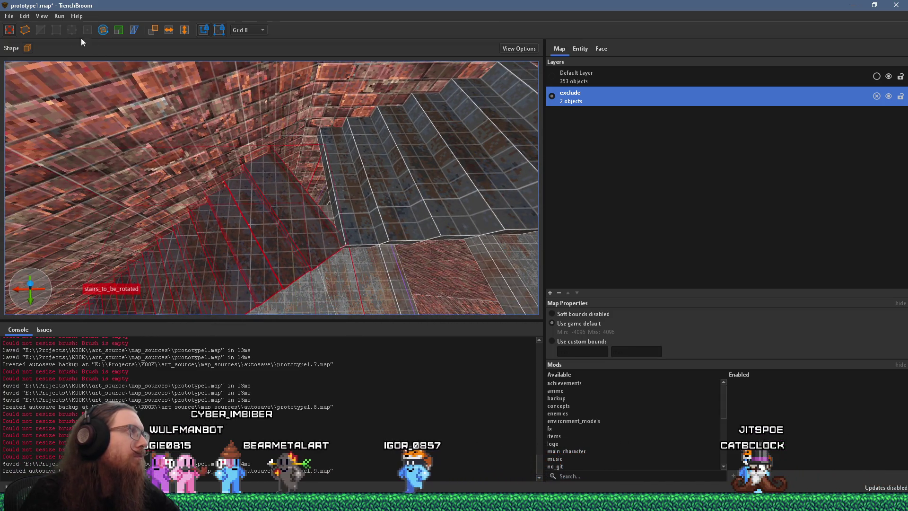
Step: Set the grid to 4 units and thicken the slab beneath the stairs by 4 units
click(237, 31)
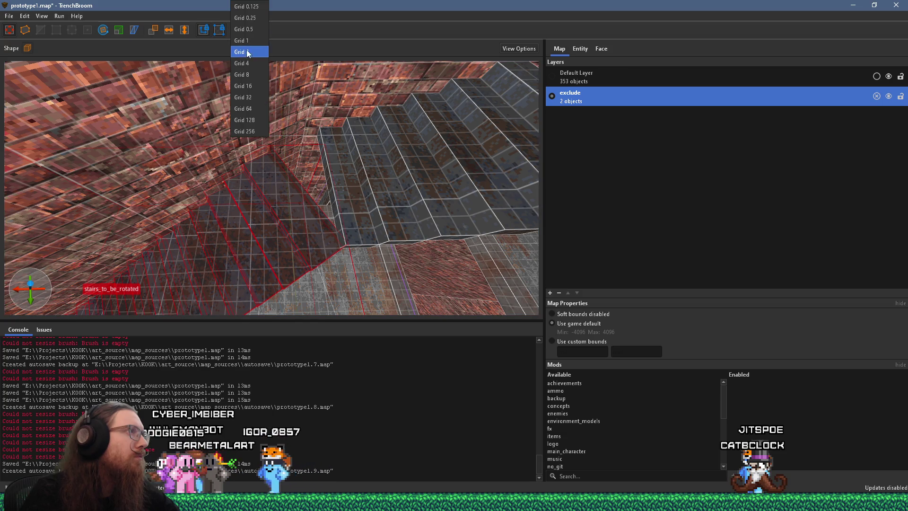
click(247, 63)
drag(249, 131, 297, 161)
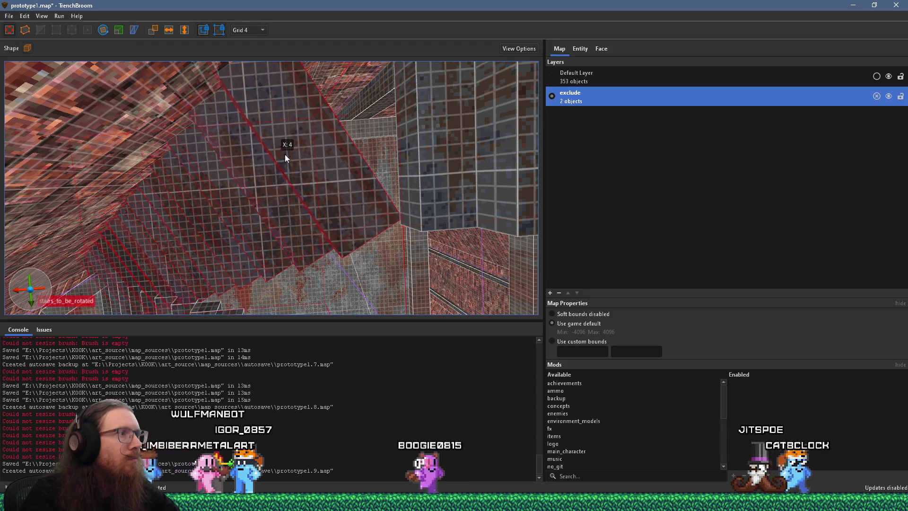
mouse_move(290, 163)
mouse_down()
mouse_move(321, 186)
mouse_move(301, 178)
mouse_up()
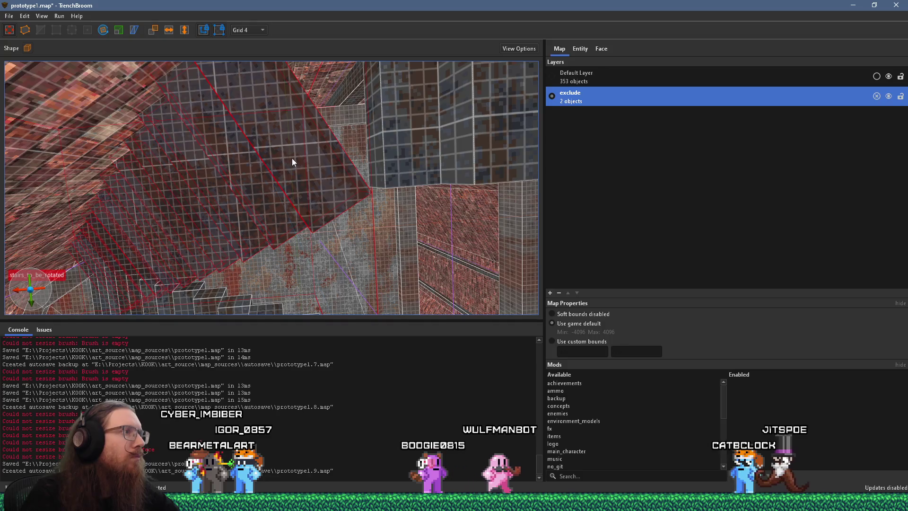
scroll(269, 135, up, 3)
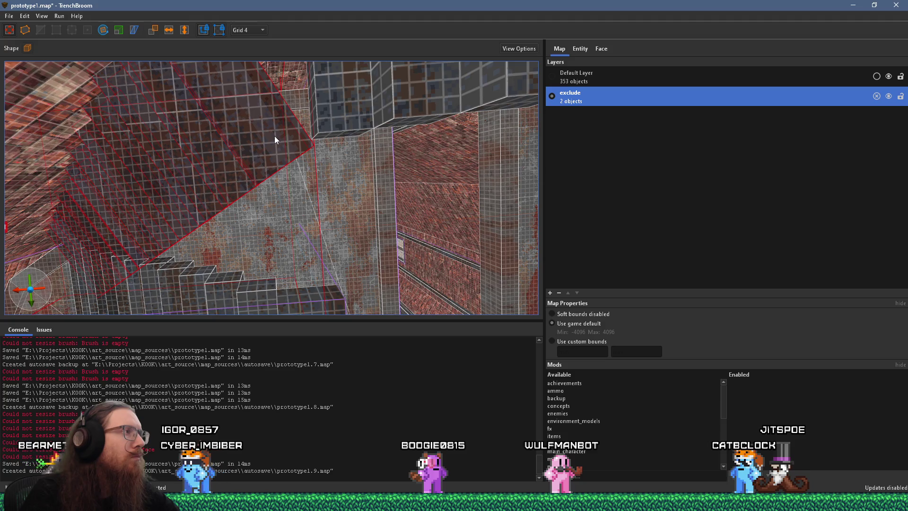
drag(275, 137, 278, 141)
Step: Extend the slab's face by 4 units and reselect the slab to check it
scroll(278, 141, up, 5)
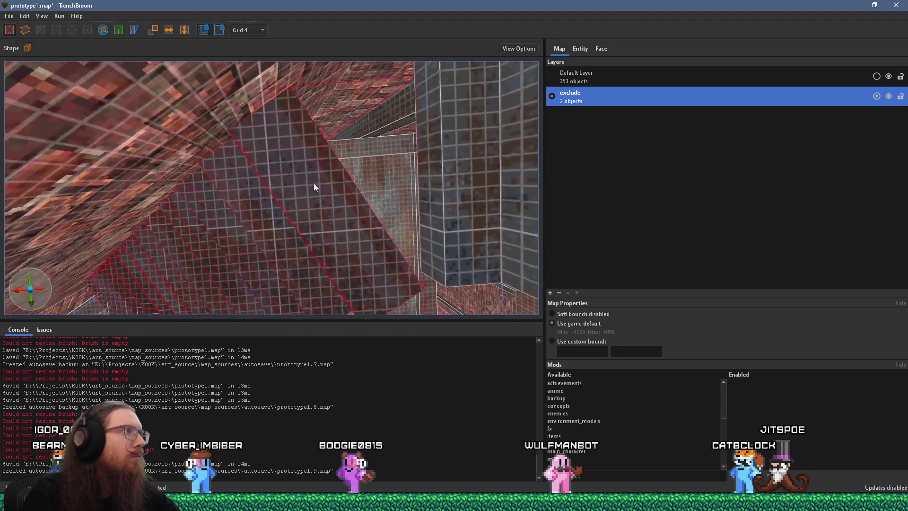
scroll(293, 167, up, 3)
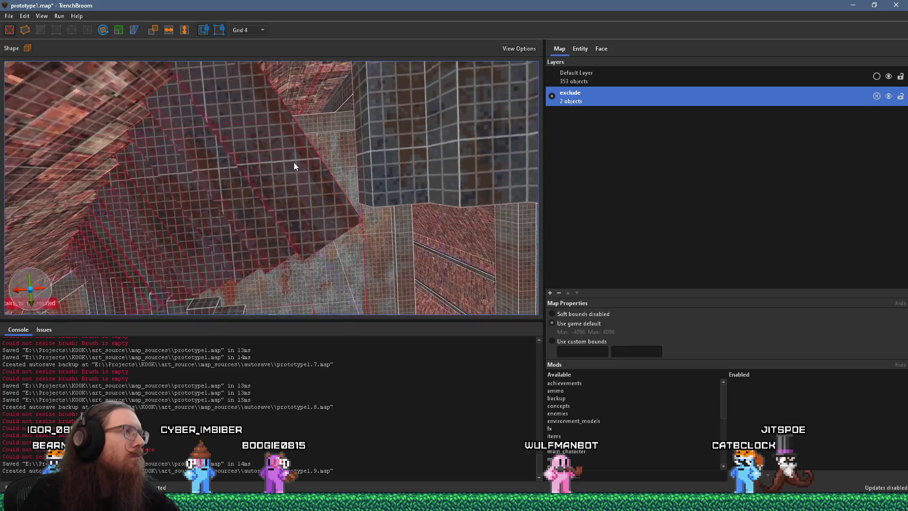
drag(289, 166, 283, 169)
scroll(284, 169, up, 3)
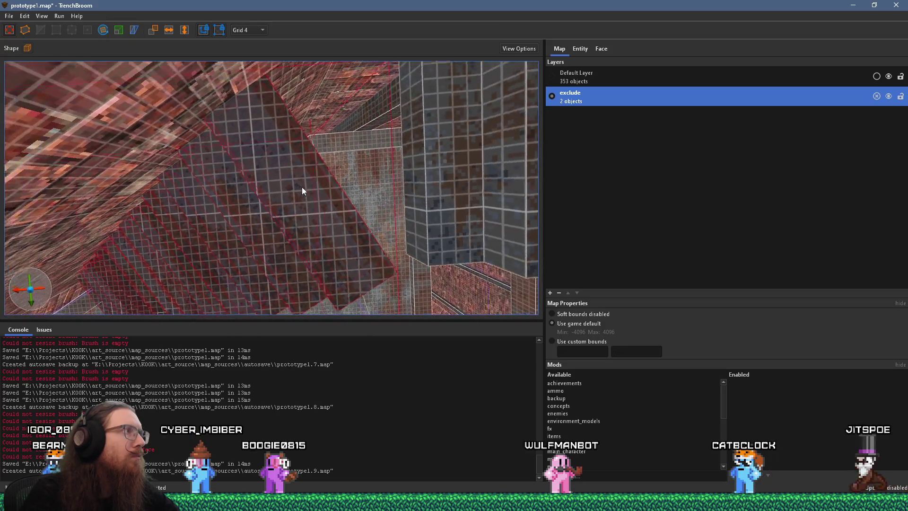
scroll(284, 168, up, 4)
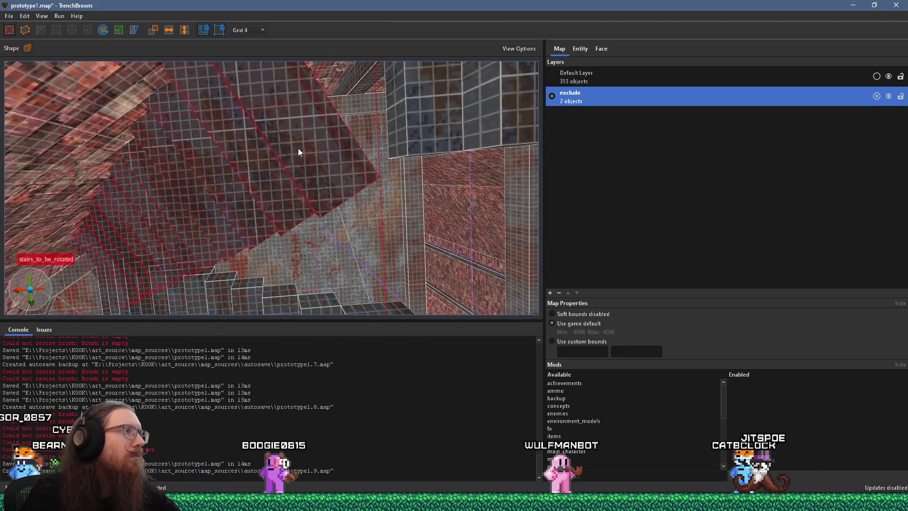
click(316, 127)
scroll(331, 119, up, 3)
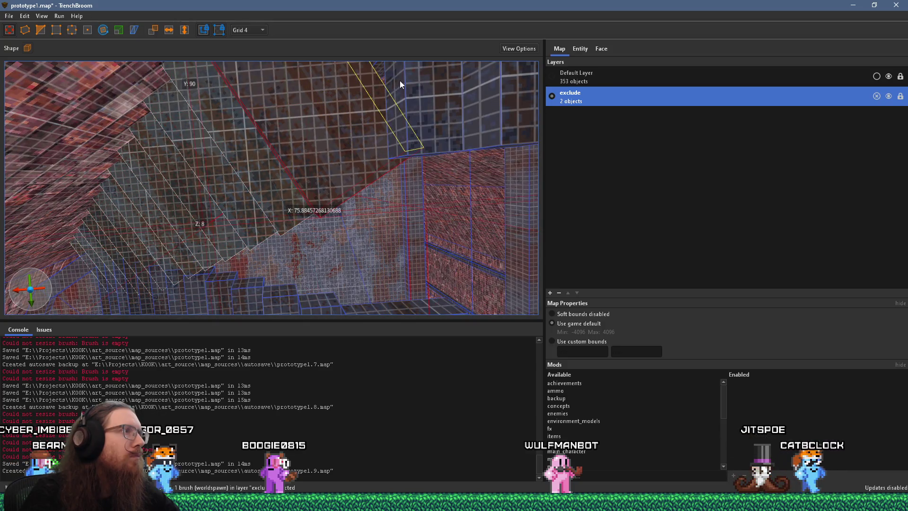
scroll(369, 81, up, 3)
scroll(369, 81, down, 2)
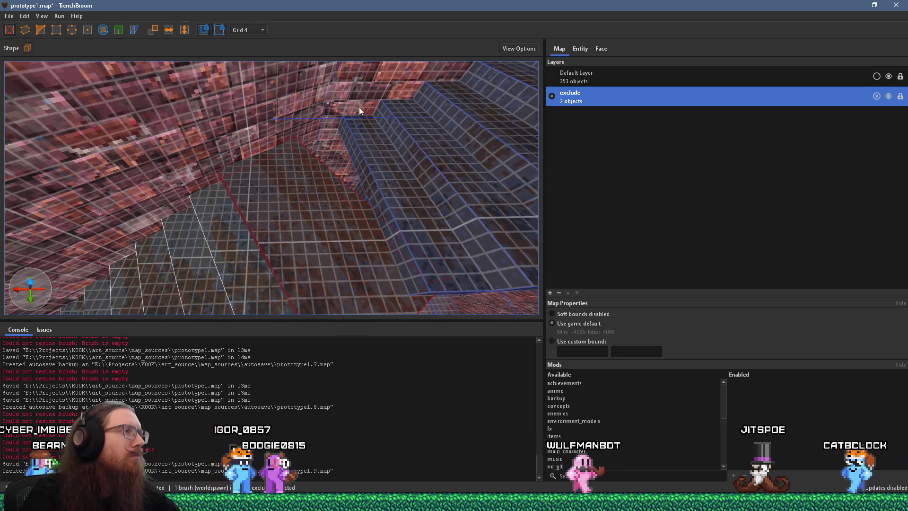
click(351, 134)
scroll(360, 148, up, 5)
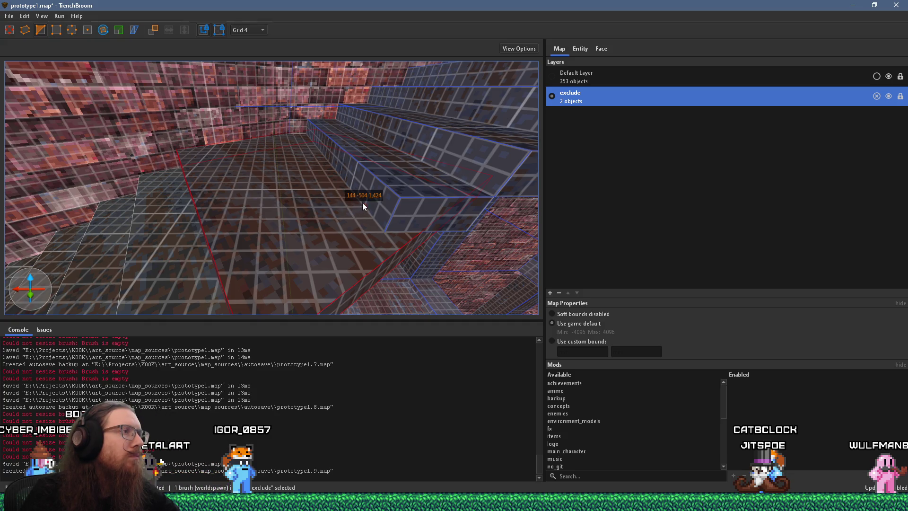
Step: Finish reshaping the floor brush's vertices and turn the view down toward the steps
key(v)
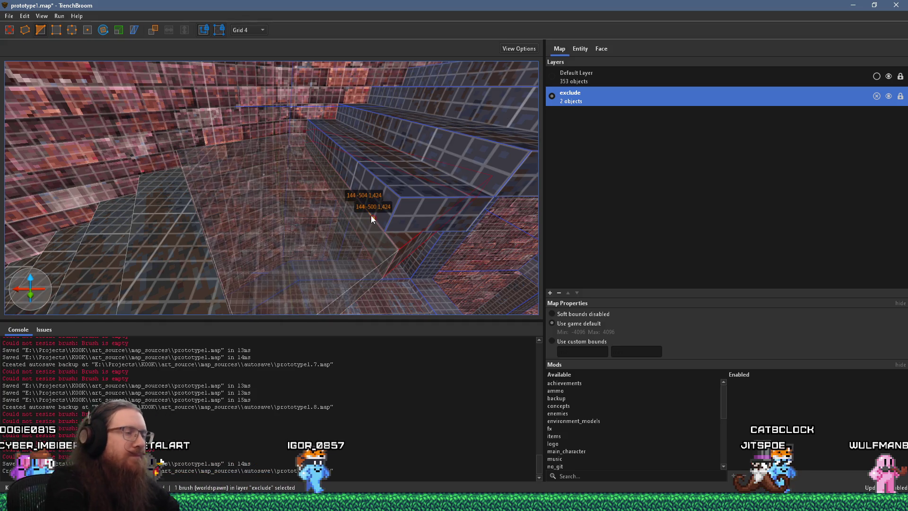
key(v)
mouse_move(372, 215)
mouse_down()
mouse_move(341, 241)
mouse_move(296, 241)
mouse_move(280, 255)
mouse_move(270, 255)
mouse_move(276, 221)
mouse_move(284, 246)
mouse_move(298, 248)
mouse_move(289, 249)
mouse_move(284, 239)
mouse_move(308, 238)
mouse_move(276, 251)
mouse_up()
Step: Deselect the floor brush and select the whole set of stair brushes
key(Escape)
click(296, 215)
double_click(296, 215)
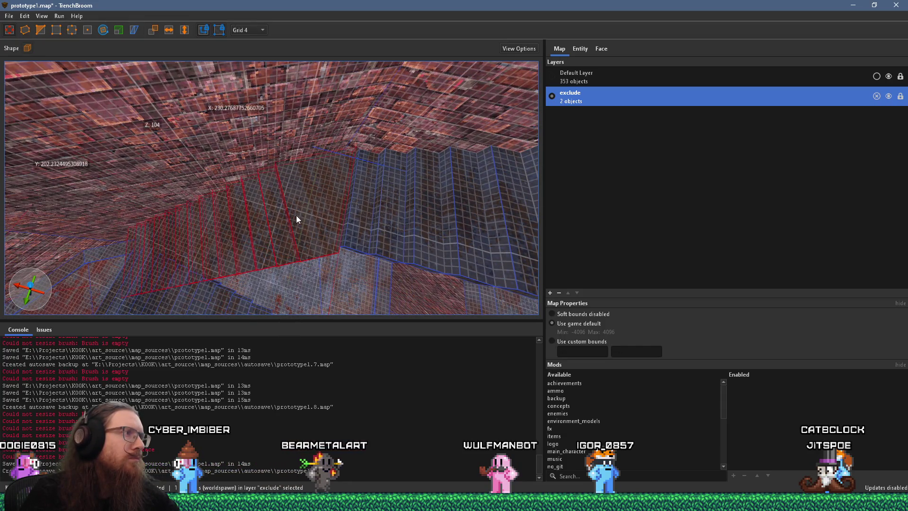
Step: Shift the stairs_to_be_rotated group a few grid units sideways beside the other stairs
click(295, 215)
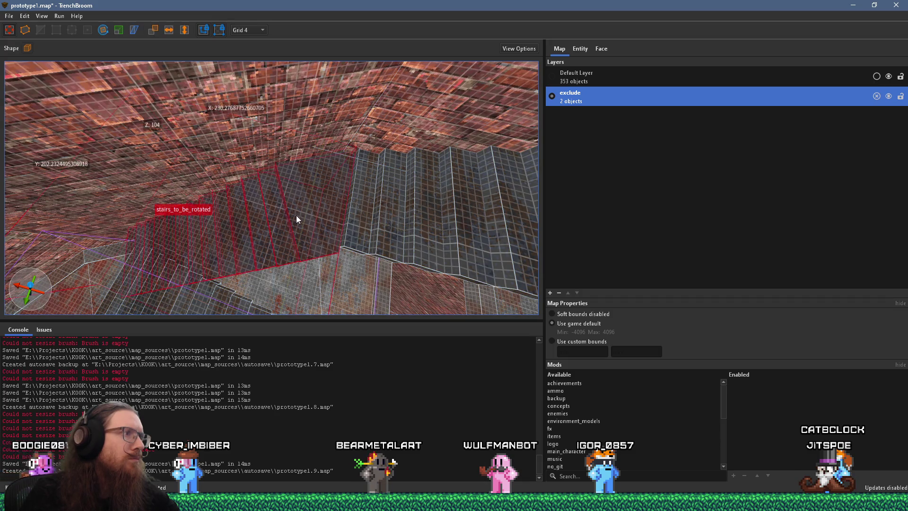
scroll(310, 211, up, 3)
scroll(309, 211, up, 3)
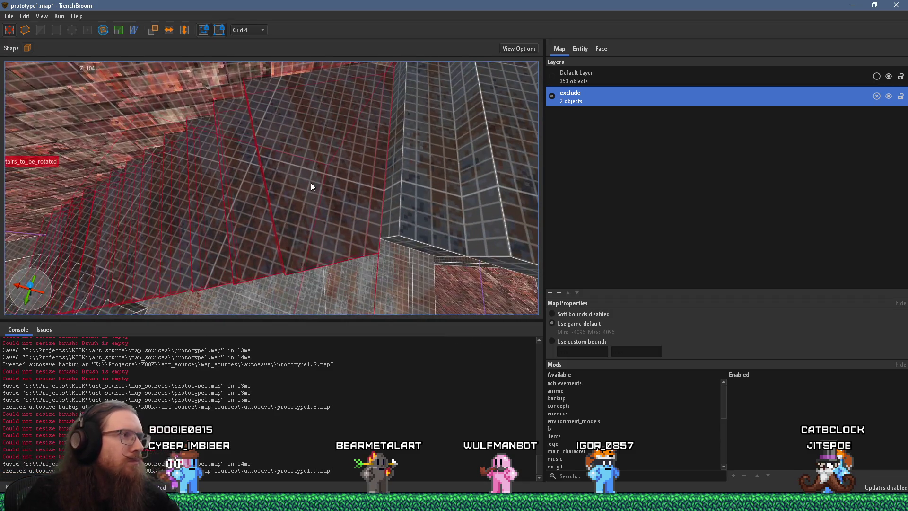
mouse_move(312, 181)
mouse_down()
mouse_move(282, 180)
mouse_move(281, 192)
mouse_move(319, 225)
mouse_move(356, 188)
mouse_move(292, 228)
mouse_move(309, 268)
mouse_move(311, 229)
mouse_up()
click(314, 215)
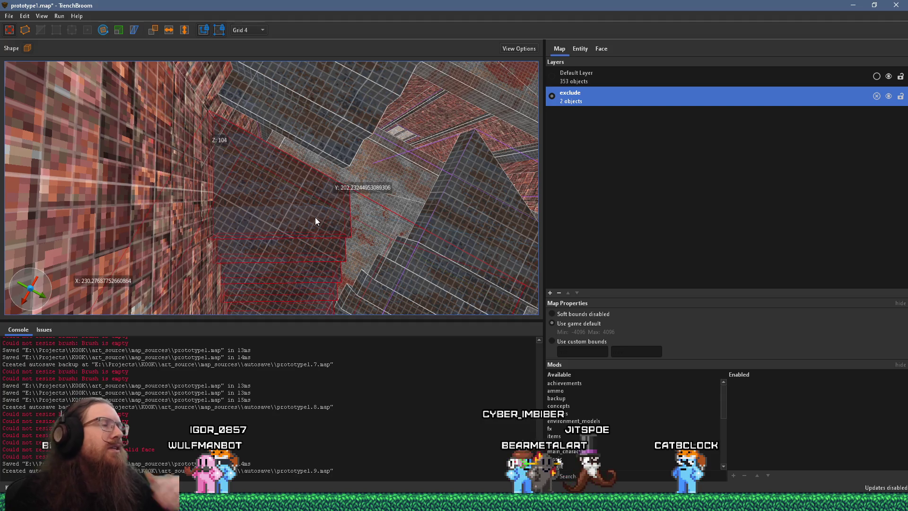
mouse_move(292, 229)
mouse_down()
mouse_move(293, 212)
mouse_move(321, 226)
mouse_up()
Step: Inspect the brushes beside the stairs, then reselect the stairs_to_be_rotated group
key(a)
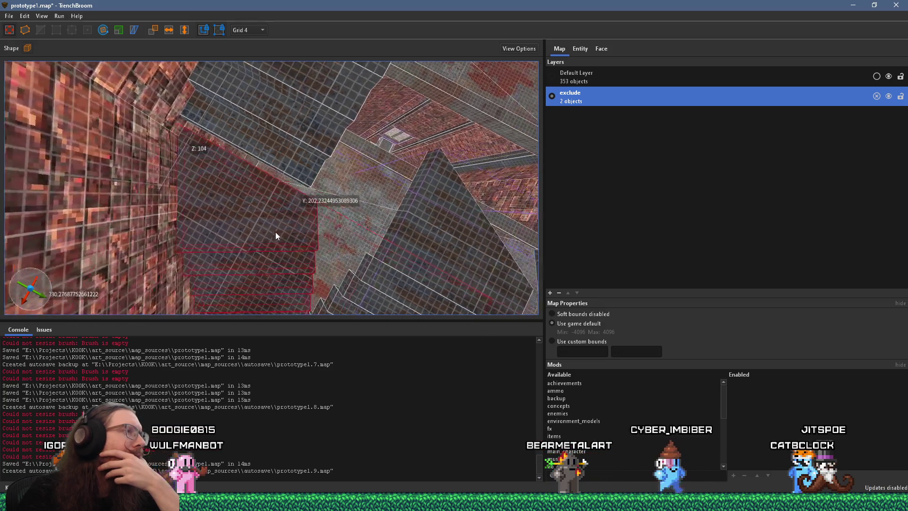
click(300, 174)
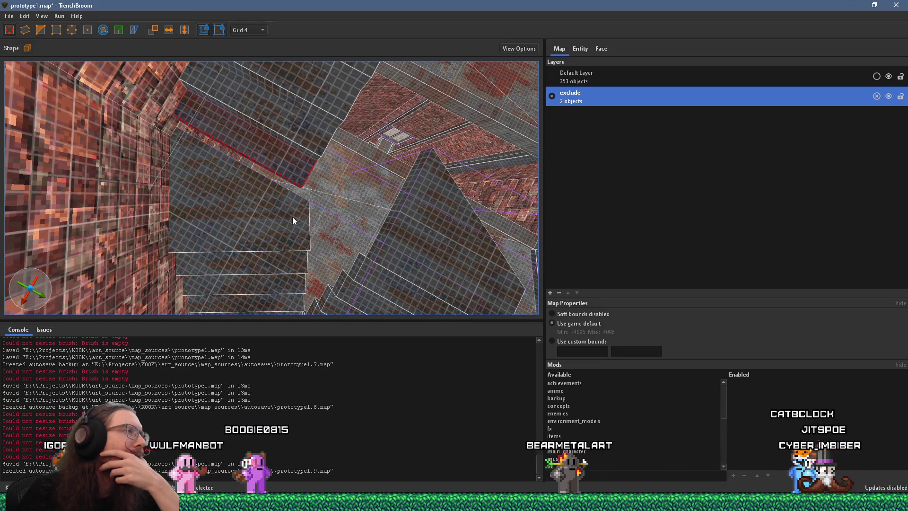
click(253, 212)
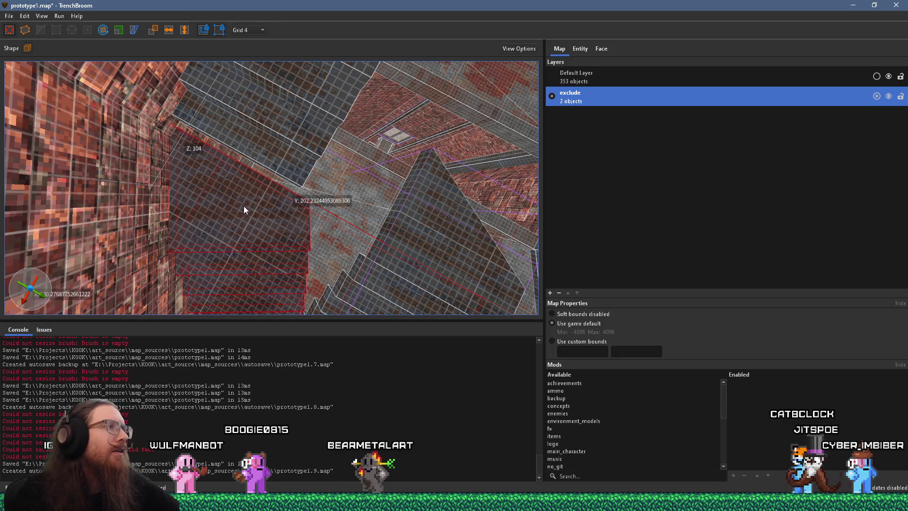
click(249, 196)
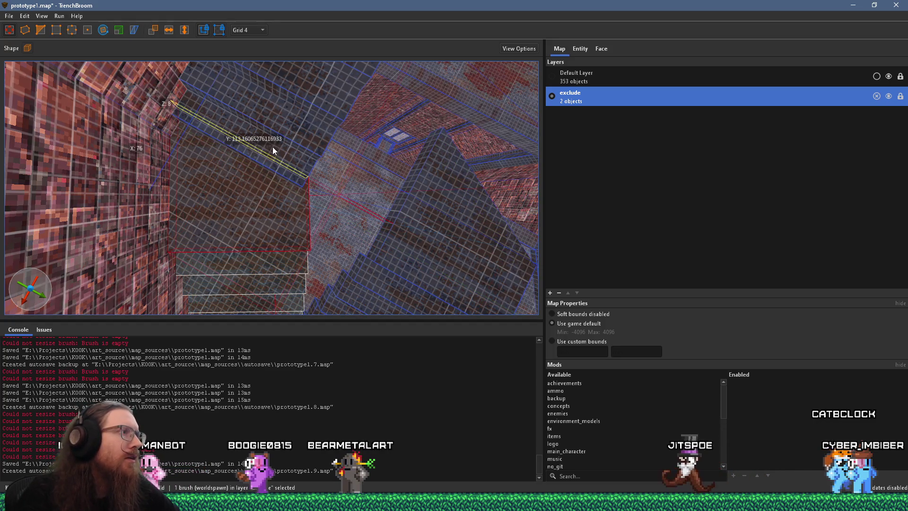
key(Escape)
mouse_move(272, 258)
mouse_down()
mouse_move(258, 98)
mouse_move(261, 189)
mouse_move(225, 172)
mouse_move(259, 166)
mouse_move(130, 100)
mouse_move(279, 175)
mouse_move(248, 194)
mouse_move(338, 233)
mouse_up()
click(289, 231)
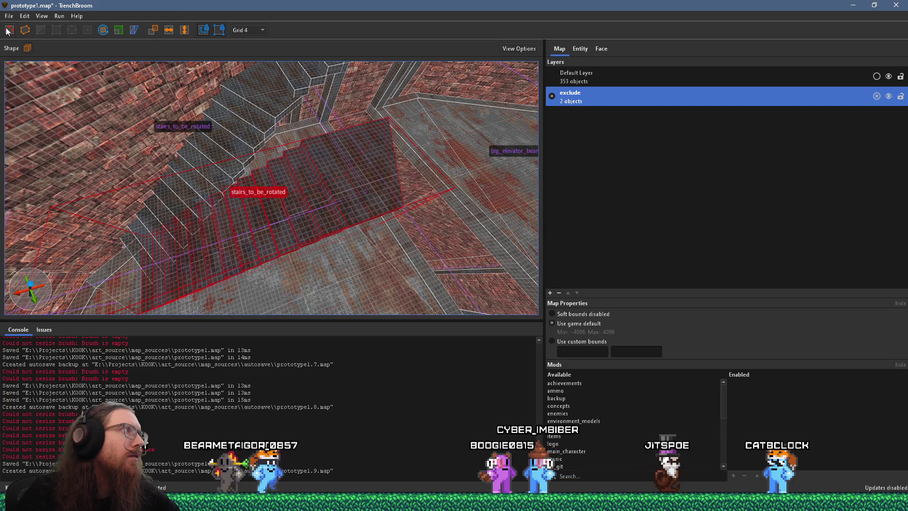
Step: Trial-drag the stairs_to_be_rotated group downward, then undo the move twice
mouse_move(234, 196)
mouse_down()
mouse_move(286, 308)
mouse_move(260, 281)
mouse_move(336, 196)
mouse_move(308, 228)
mouse_up()
key(Escape)
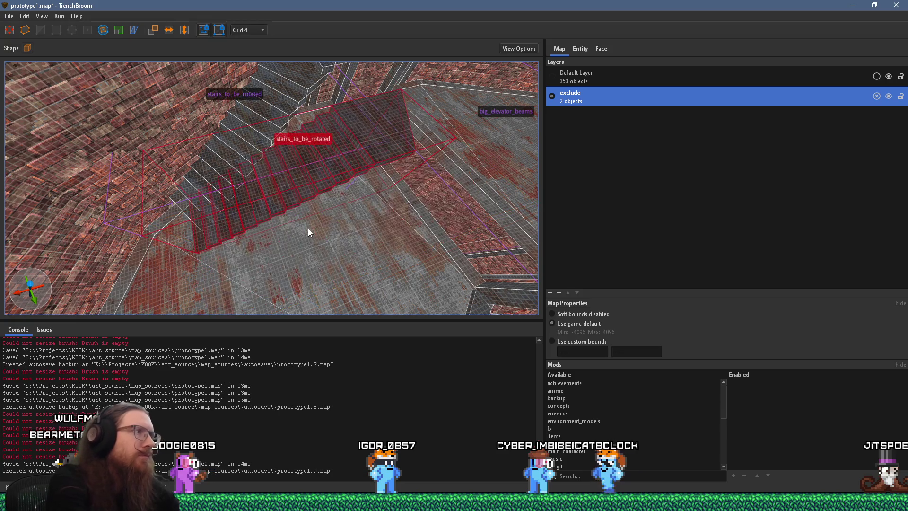
key(Escape)
Step: Select the small brush at the top of the stairs by the doorway frame
mouse_move(311, 225)
mouse_down()
mouse_move(316, 185)
mouse_move(298, 208)
mouse_move(328, 199)
mouse_move(131, 228)
mouse_move(201, 208)
mouse_move(233, 182)
mouse_move(289, 174)
mouse_move(293, 151)
mouse_up()
mouse_move(303, 211)
mouse_down()
mouse_move(275, 189)
mouse_move(279, 141)
mouse_move(277, 180)
mouse_up()
click(266, 197)
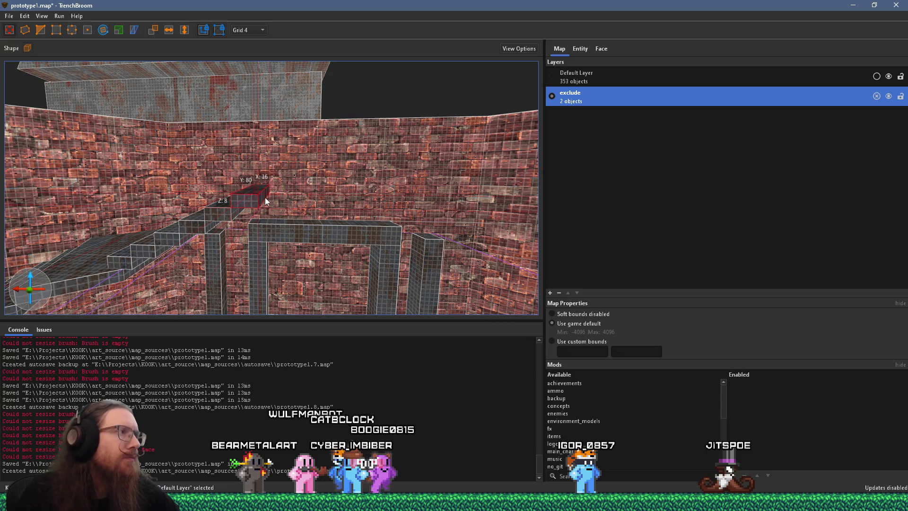
Step: Switch to a 16-unit grid and draw a long ledge brush along the brick wall's top
mouse_move(398, 204)
mouse_down()
mouse_move(386, 209)
mouse_move(350, 176)
mouse_move(236, 220)
mouse_move(360, 158)
mouse_move(353, 133)
mouse_move(368, 118)
mouse_move(228, 124)
mouse_move(351, 139)
mouse_move(354, 174)
mouse_move(323, 250)
mouse_move(319, 229)
mouse_up()
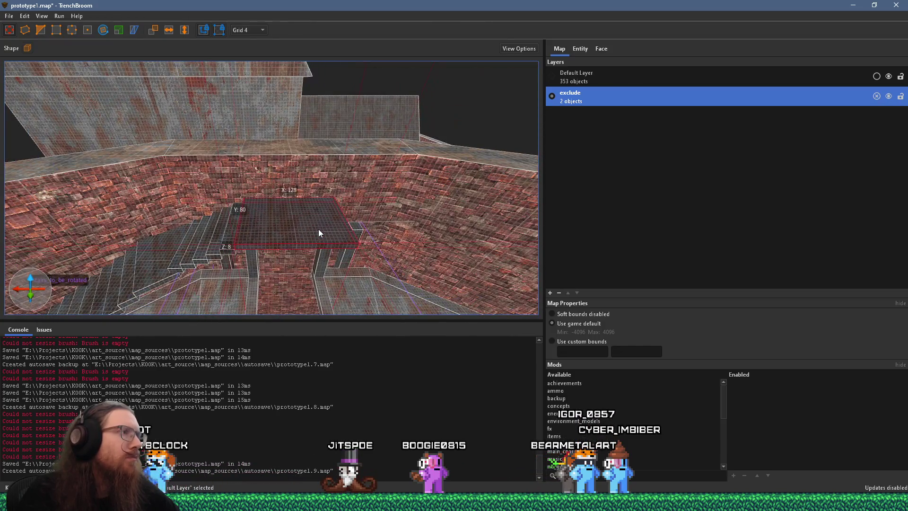
click(236, 31)
click(253, 86)
mouse_move(272, 156)
mouse_down()
mouse_move(284, 168)
mouse_move(289, 124)
mouse_move(299, 236)
mouse_up()
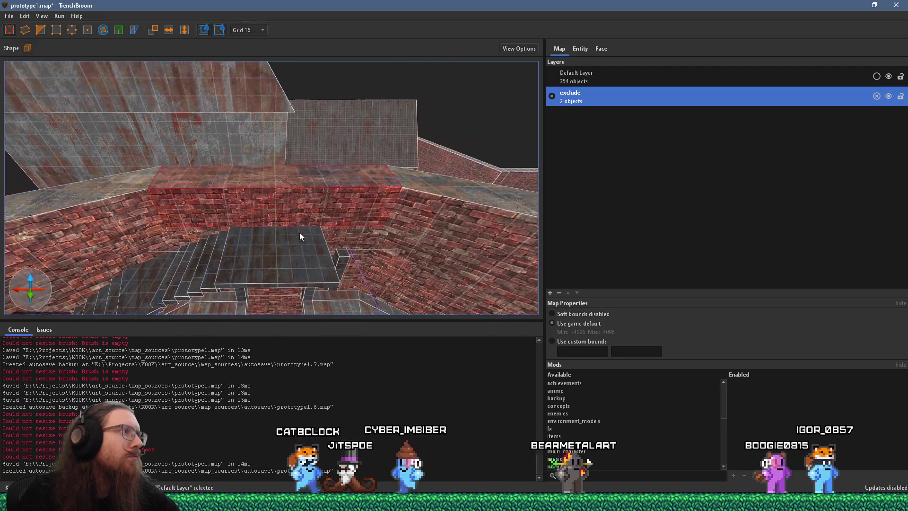
Step: Create a 64-unit-tall block brush against the brick wall and slide it left along the wall
mouse_move(263, 204)
mouse_down()
mouse_move(276, 209)
mouse_move(277, 182)
mouse_up()
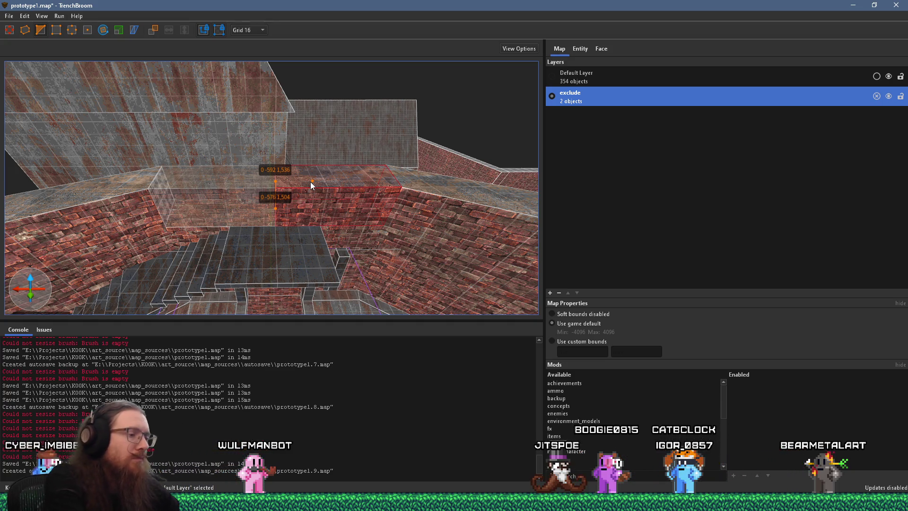
key(Return)
click(310, 182)
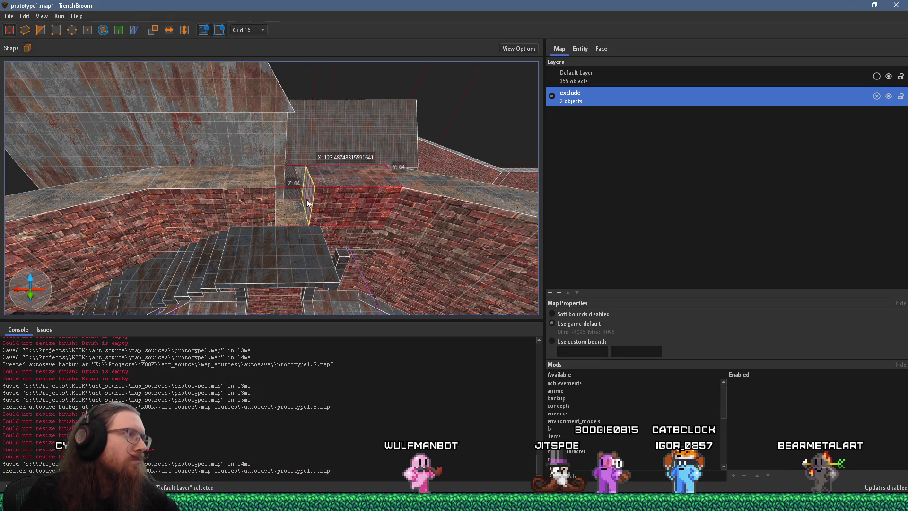
mouse_move(310, 199)
mouse_down()
mouse_move(210, 212)
mouse_move(112, 186)
mouse_move(125, 127)
mouse_move(161, 237)
mouse_move(99, 237)
mouse_move(153, 240)
mouse_up()
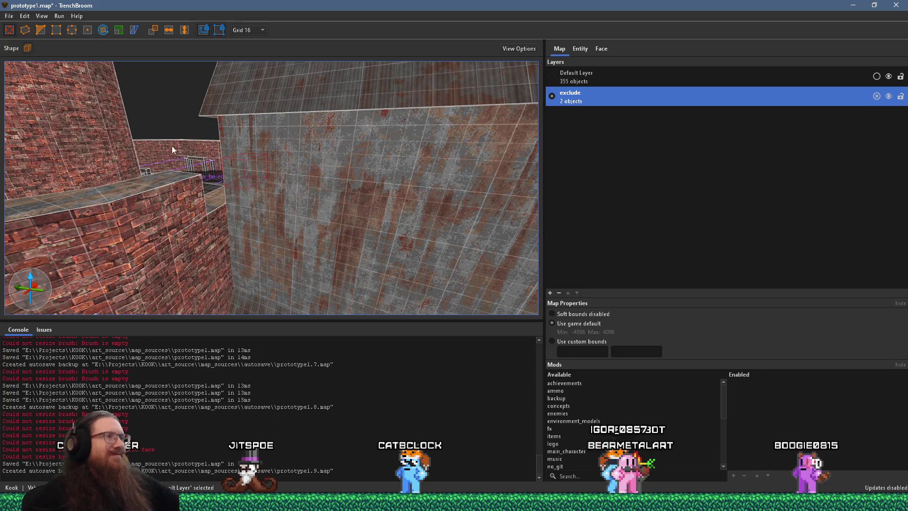
mouse_move(205, 246)
mouse_down()
mouse_move(462, 188)
mouse_move(366, 206)
mouse_move(382, 207)
mouse_move(214, 210)
mouse_up()
mouse_move(284, 206)
mouse_down()
mouse_move(334, 198)
mouse_move(315, 175)
mouse_move(328, 195)
mouse_move(416, 184)
mouse_move(357, 190)
mouse_move(359, 142)
mouse_move(299, 93)
mouse_move(263, 78)
mouse_move(304, 51)
mouse_move(380, 38)
mouse_move(474, 52)
mouse_move(547, 92)
mouse_move(373, 229)
mouse_move(268, 173)
mouse_move(236, 137)
mouse_move(255, 198)
mouse_move(308, 186)
mouse_move(348, 229)
mouse_move(354, 215)
mouse_move(304, 248)
mouse_move(291, 242)
mouse_move(431, 283)
mouse_move(475, 265)
mouse_move(278, 195)
mouse_up()
scroll(277, 192, up, 10)
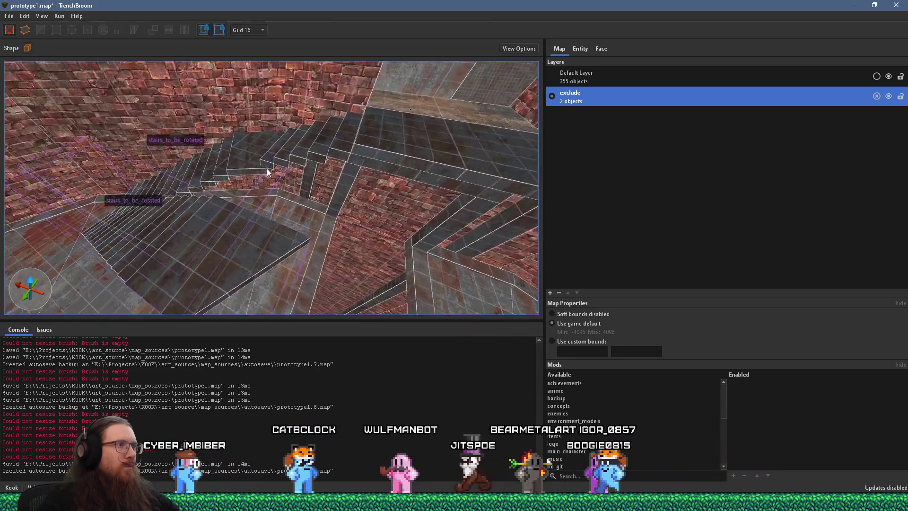
scroll(285, 196, down, 10)
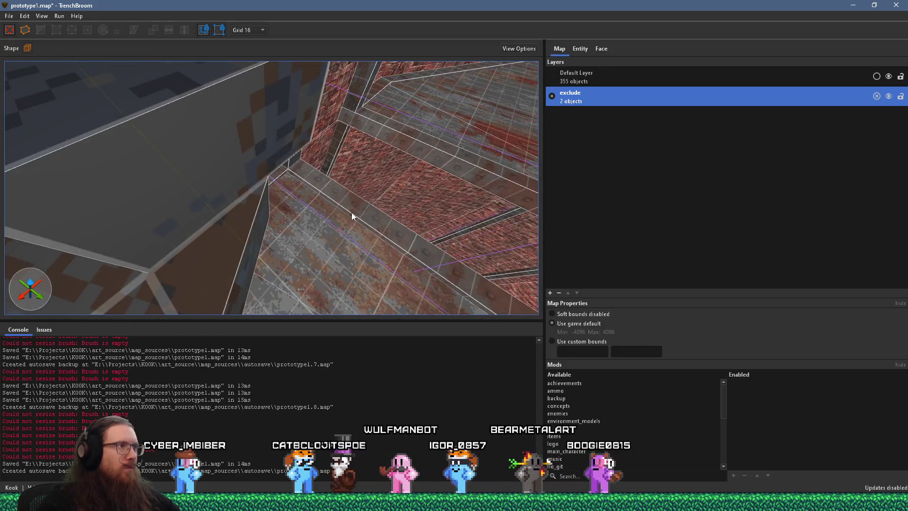
scroll(315, 210, down, 6)
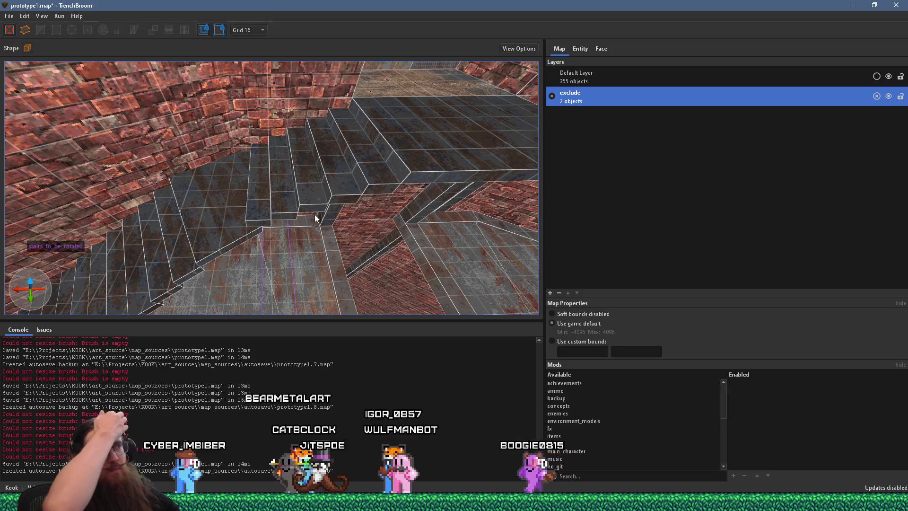
mouse_move(318, 219)
mouse_down()
mouse_move(277, 188)
mouse_move(288, 172)
mouse_up()
mouse_move(296, 217)
mouse_down()
mouse_move(235, 124)
mouse_move(324, 132)
mouse_move(328, 162)
mouse_move(313, 209)
mouse_move(291, 188)
mouse_up()
Step: Select only the floor brush beside the stairs
click(314, 208)
double_click(291, 188)
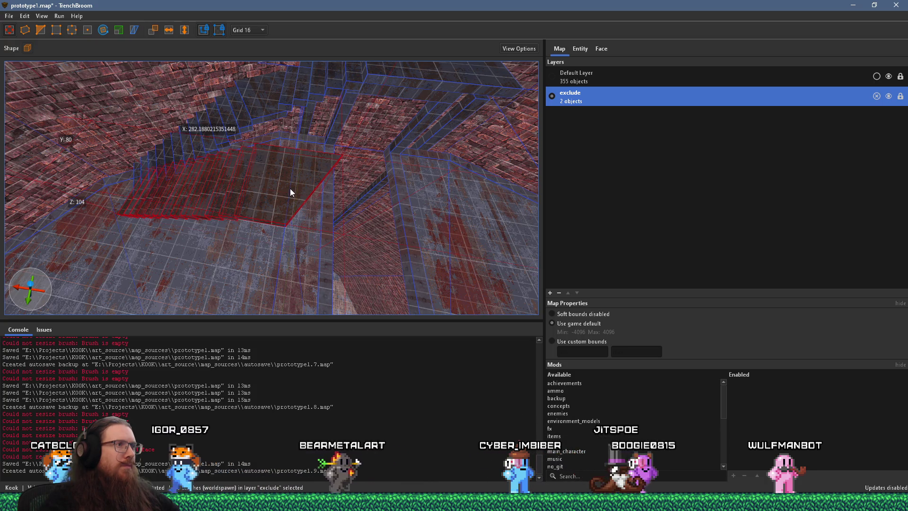
click(269, 189)
Step: Clip the floor brush at two points and delete the cut-off right-hand piece
key(c)
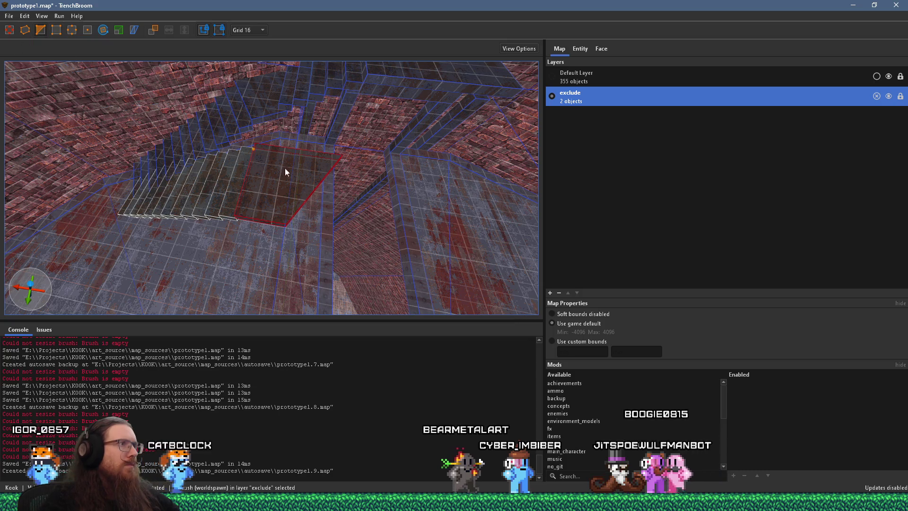
click(283, 167)
click(279, 183)
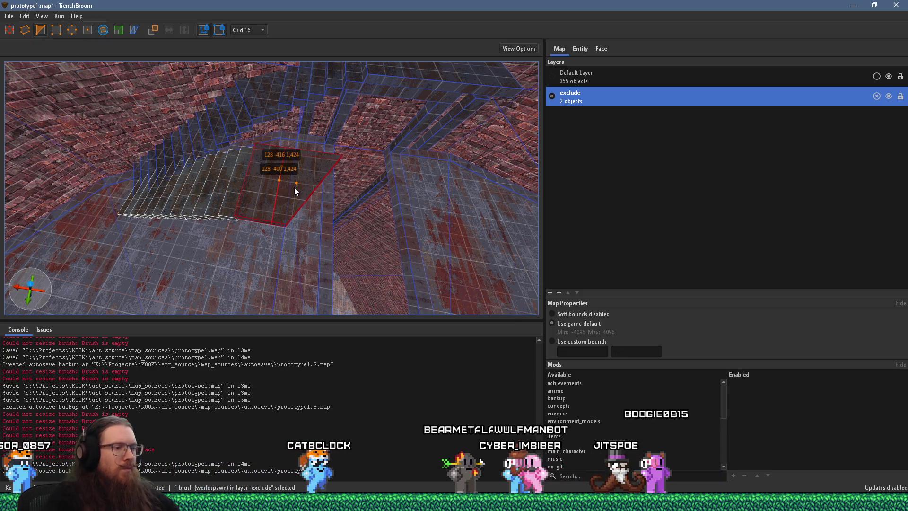
key(Return)
key(c)
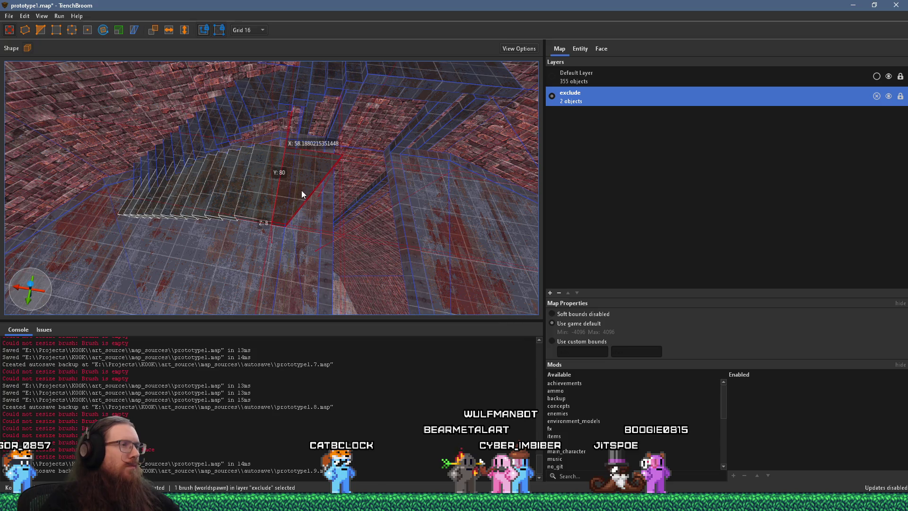
key(Delete)
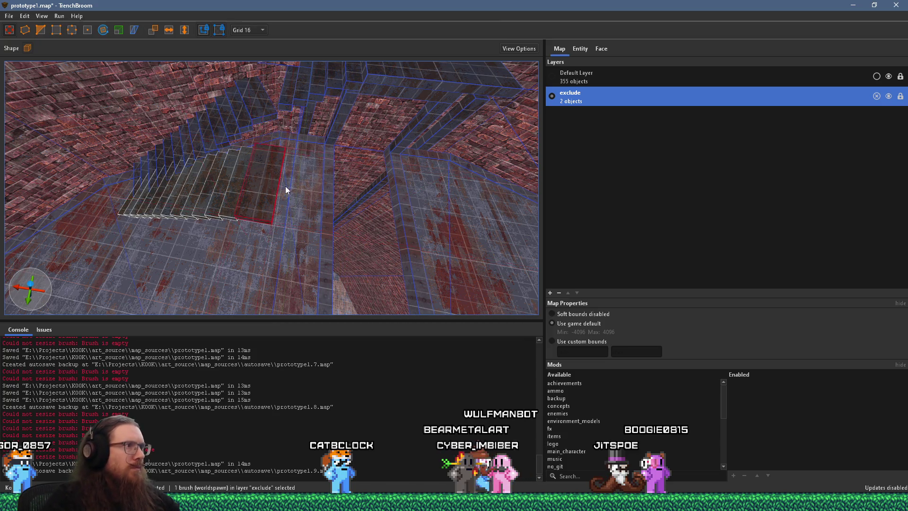
Step: Undo the last change and drag the thin slab beside the stairs wider
scroll(282, 185, down, 2)
key(ctrl+z)
mouse_move(392, 206)
mouse_down()
mouse_move(434, 212)
mouse_move(345, 190)
mouse_move(300, 144)
mouse_move(259, 121)
mouse_move(172, 112)
mouse_move(253, 159)
mouse_move(385, 180)
mouse_move(201, 122)
mouse_move(170, 95)
mouse_move(171, 83)
mouse_move(180, 62)
mouse_move(212, 35)
mouse_move(292, 111)
mouse_move(369, 212)
mouse_move(317, 136)
mouse_move(326, 150)
mouse_move(432, 185)
mouse_move(365, 211)
mouse_move(381, 239)
mouse_move(324, 184)
mouse_move(340, 210)
mouse_move(247, 136)
mouse_up()
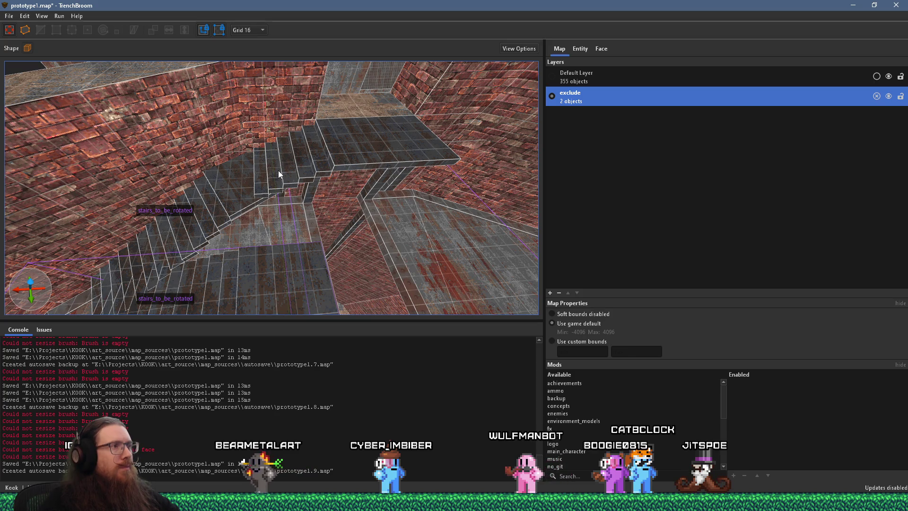
Step: Orbit around the brick blocks and stairs, then select the upper staircase brush
mouse_move(278, 171)
mouse_down()
mouse_move(288, 191)
mouse_move(313, 203)
mouse_move(380, 206)
mouse_move(349, 142)
mouse_move(263, 243)
mouse_move(268, 175)
mouse_move(247, 209)
mouse_move(276, 188)
mouse_move(419, 146)
mouse_move(270, 218)
mouse_move(397, 179)
mouse_move(325, 153)
mouse_move(273, 99)
mouse_move(179, 119)
mouse_move(415, 149)
mouse_move(271, 201)
mouse_move(296, 219)
mouse_move(302, 201)
mouse_up()
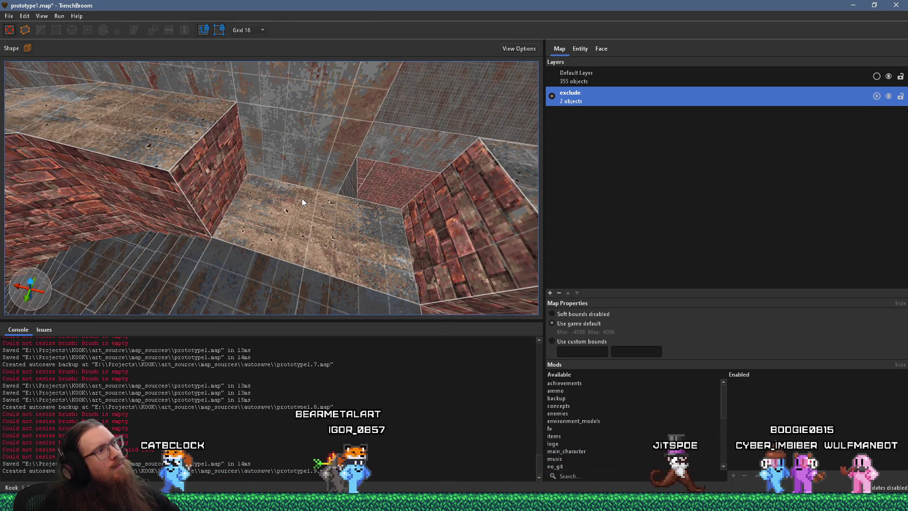
mouse_move(298, 201)
mouse_down()
mouse_move(320, 216)
mouse_move(342, 198)
mouse_move(313, 207)
mouse_move(278, 185)
mouse_up()
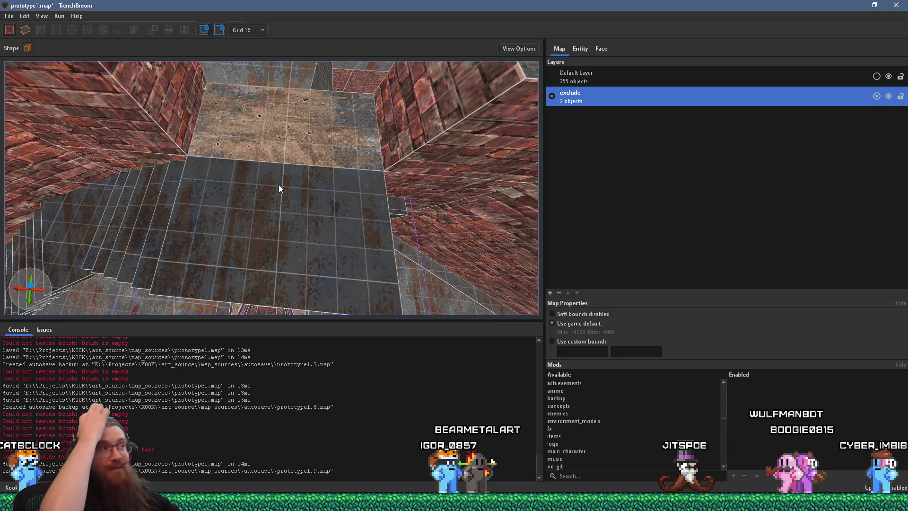
scroll(279, 184, down, 5)
mouse_move(279, 188)
mouse_down()
mouse_move(248, 248)
mouse_move(249, 217)
mouse_move(303, 155)
mouse_move(346, 139)
mouse_move(334, 129)
mouse_move(351, 118)
mouse_move(356, 57)
mouse_move(404, 96)
mouse_up()
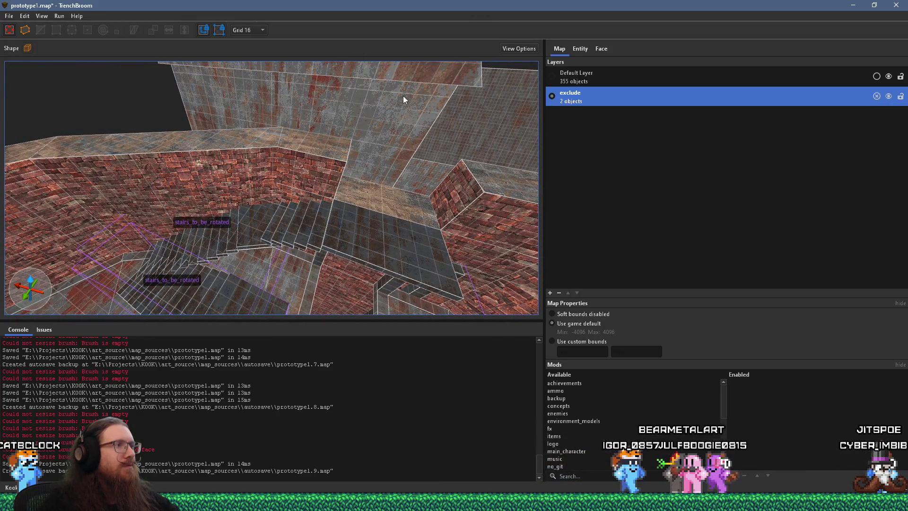
mouse_move(403, 96)
mouse_down()
mouse_move(292, 178)
mouse_move(418, 111)
mouse_move(354, 119)
mouse_up()
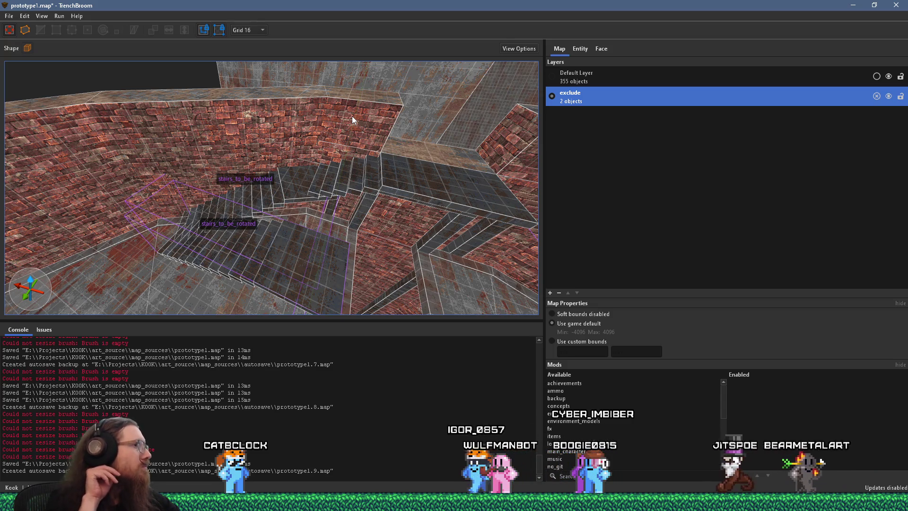
mouse_move(263, 221)
mouse_down()
mouse_move(264, 238)
mouse_move(329, 257)
mouse_move(393, 295)
mouse_up()
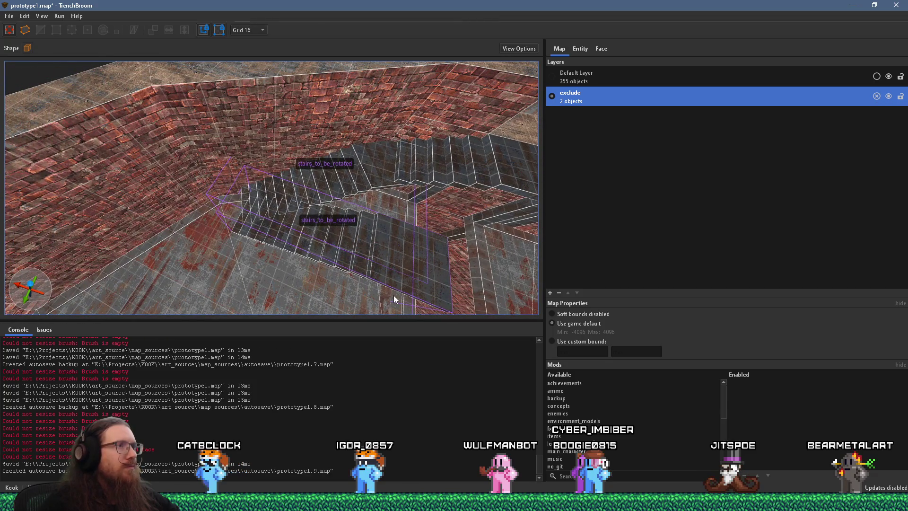
click(378, 174)
mouse_move(377, 175)
mouse_down()
mouse_move(223, 190)
mouse_move(353, 184)
mouse_move(418, 202)
mouse_move(421, 179)
mouse_move(485, 141)
mouse_move(359, 189)
mouse_move(371, 162)
mouse_move(390, 157)
mouse_up()
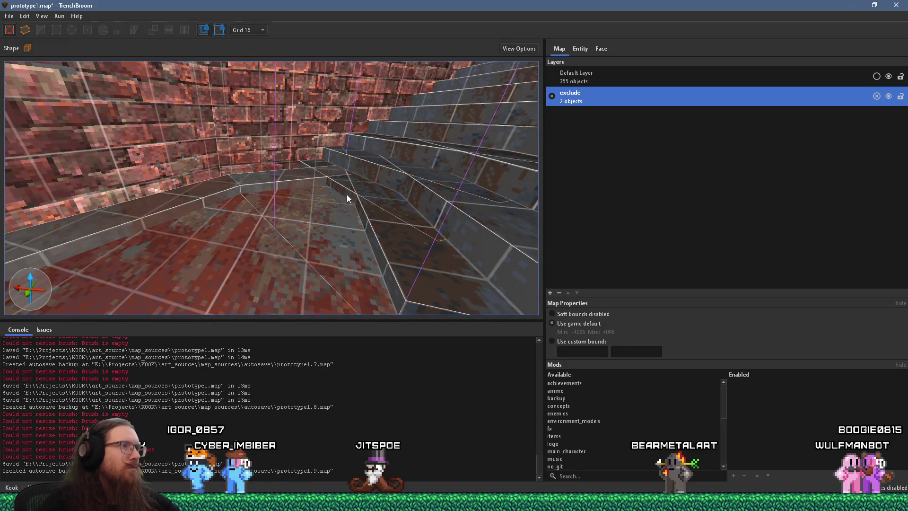
Step: Undo the lower dark step block and move the stair brushes two grid steps right
key(Escape)
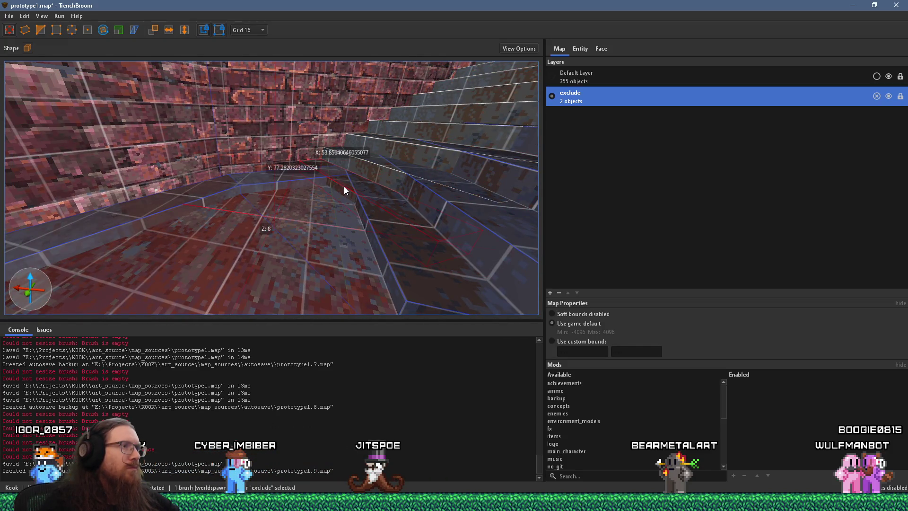
key(ctrl+z)
mouse_move(344, 188)
mouse_down()
mouse_move(399, 168)
mouse_move(288, 269)
mouse_move(217, 225)
mouse_move(318, 192)
mouse_up()
click(356, 192)
scroll(358, 192, down, 4)
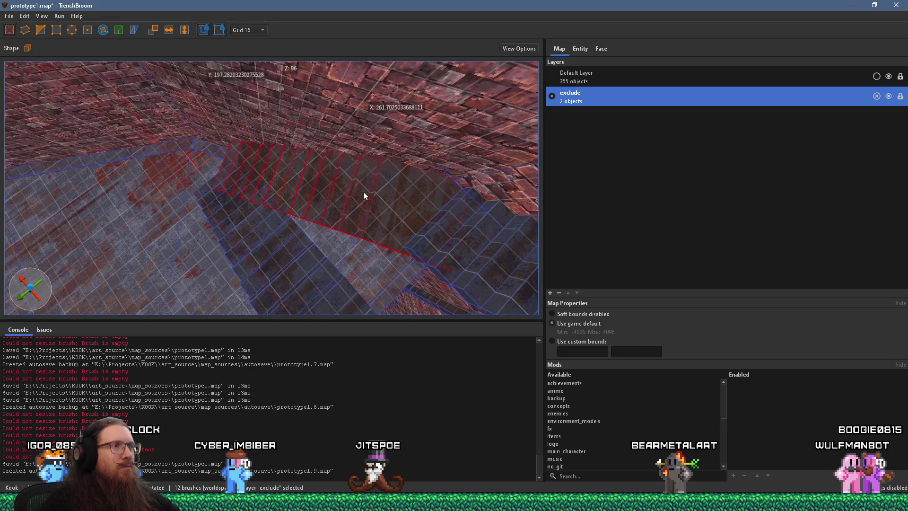
drag(380, 182, 396, 192)
key(Escape)
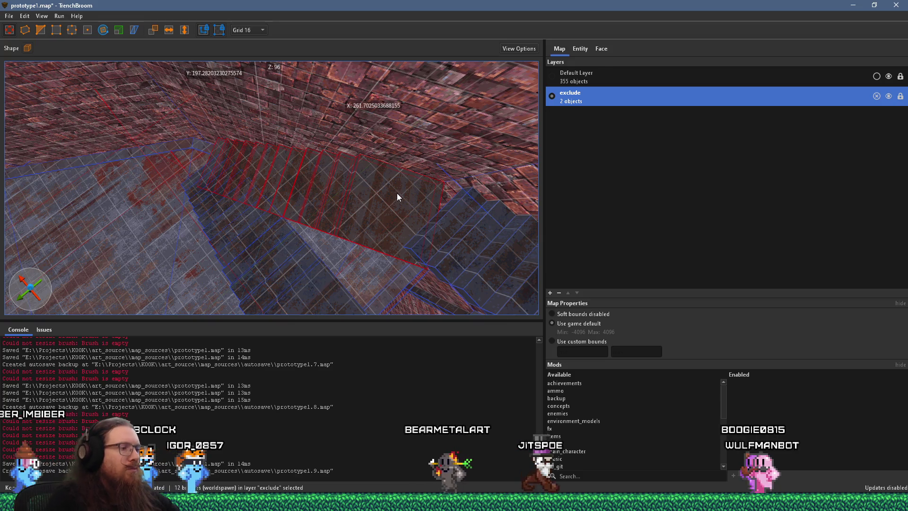
Step: Pick the small 32x16x16 brush inside the stairs group, then move stairs_to_be_rotated up and left
click(396, 197)
double_click(396, 197)
click(387, 201)
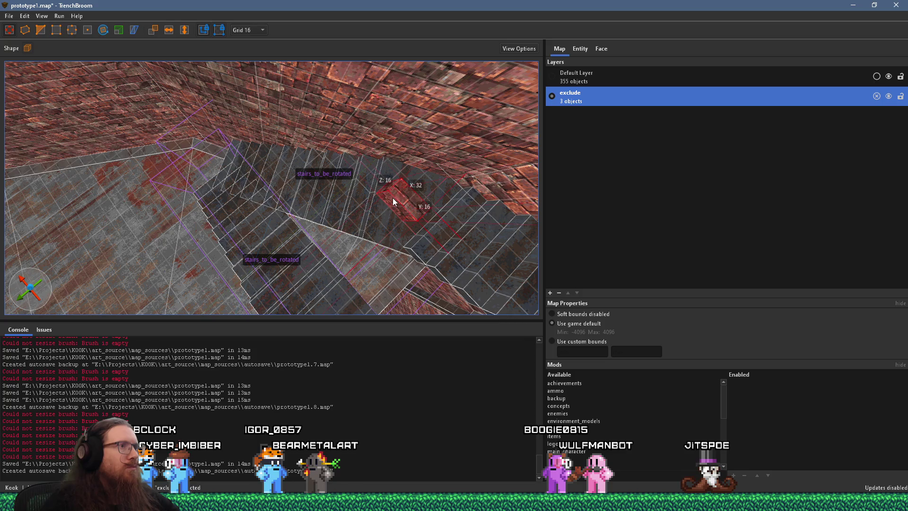
key(Delete)
click(392, 197)
mouse_move(392, 198)
mouse_down()
mouse_move(410, 194)
mouse_move(361, 183)
mouse_move(356, 172)
mouse_move(406, 226)
mouse_move(405, 240)
mouse_move(455, 200)
mouse_move(378, 191)
mouse_move(478, 181)
mouse_move(326, 169)
mouse_move(341, 162)
mouse_move(248, 125)
mouse_move(262, 113)
mouse_move(215, 83)
mouse_move(295, 154)
mouse_up()
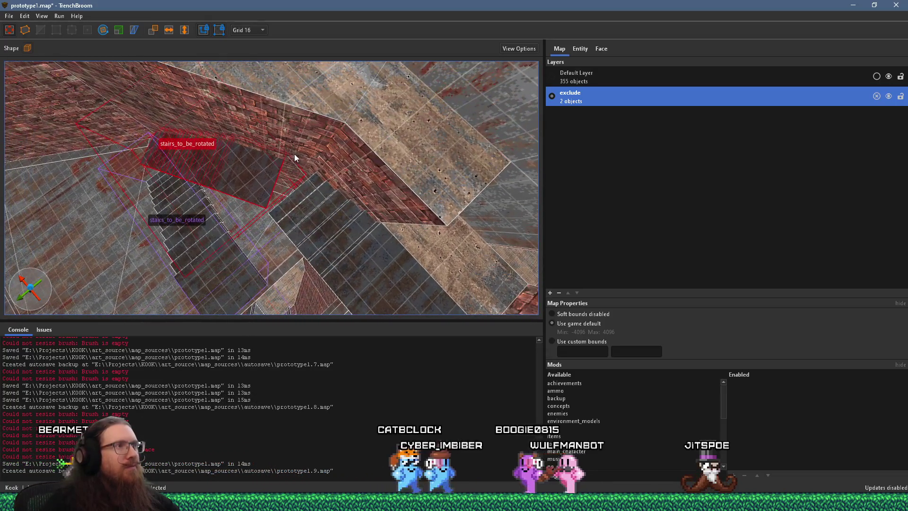
Step: Select a wall brush and look down onto the stairs and platform
click(366, 156)
mouse_move(366, 157)
mouse_down()
mouse_move(368, 172)
mouse_move(377, 163)
mouse_move(305, 94)
mouse_move(361, 140)
mouse_move(454, 180)
mouse_move(399, 185)
mouse_move(385, 142)
mouse_move(391, 111)
mouse_move(381, 148)
mouse_move(407, 87)
mouse_move(391, 79)
mouse_move(328, 95)
mouse_move(390, 141)
mouse_move(391, 161)
mouse_move(458, 93)
mouse_move(439, 122)
mouse_move(345, 136)
mouse_move(336, 122)
mouse_move(391, 125)
mouse_move(437, 104)
mouse_move(379, 226)
mouse_move(350, 206)
mouse_move(400, 206)
mouse_move(374, 228)
mouse_move(307, 202)
mouse_move(332, 202)
mouse_move(359, 145)
mouse_move(309, 165)
mouse_move(401, 92)
mouse_up()
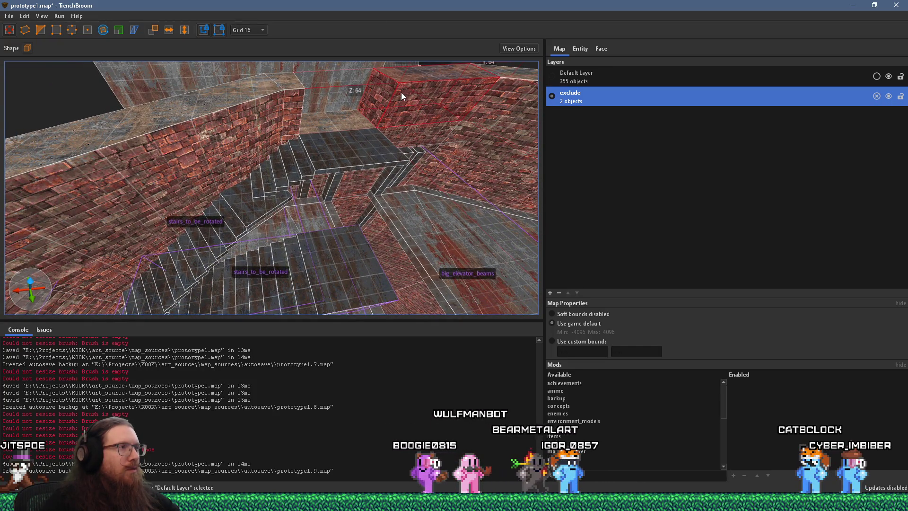
mouse_move(401, 92)
mouse_down()
mouse_move(301, 175)
mouse_move(258, 195)
mouse_up()
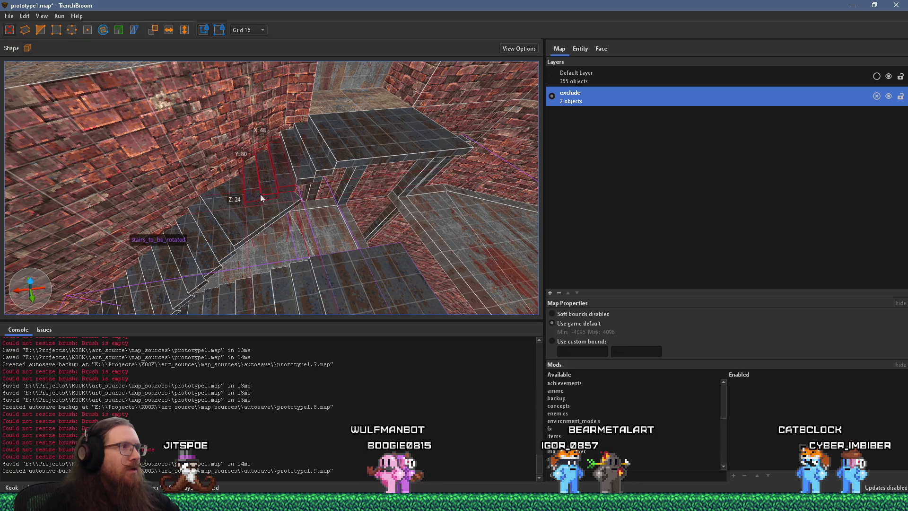
Step: Delete the three selected stair brushes and shrink the landing to 64 units wide
key(Delete)
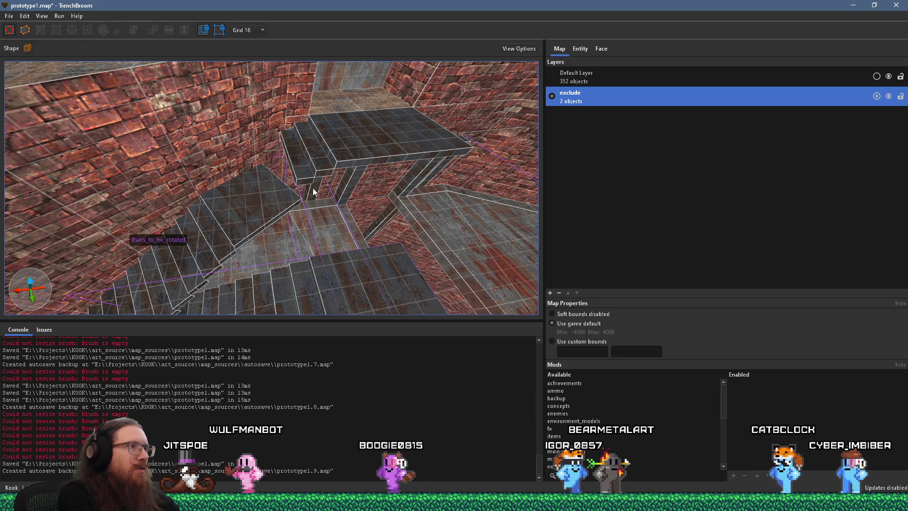
mouse_move(306, 194)
mouse_down()
mouse_move(331, 217)
mouse_move(326, 227)
mouse_move(389, 185)
mouse_move(393, 161)
mouse_move(446, 102)
mouse_move(263, 211)
mouse_move(332, 210)
mouse_move(354, 161)
mouse_move(334, 165)
mouse_up()
click(326, 208)
double_click(335, 202)
mouse_move(275, 173)
mouse_down()
mouse_move(340, 176)
mouse_move(344, 164)
mouse_up()
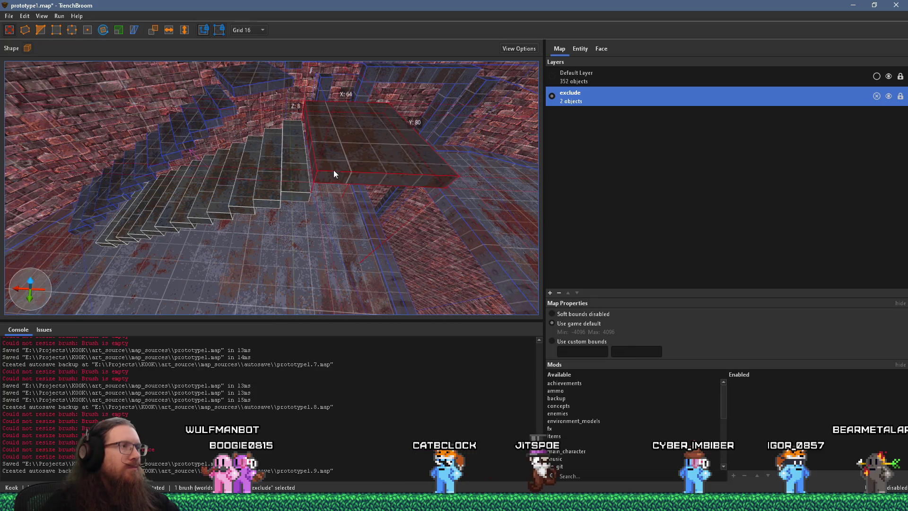
Step: Set the grid to 8 and widen the thin left landing piece to 72 units
click(250, 30)
click(249, 60)
mouse_move(297, 120)
mouse_down()
mouse_move(367, 129)
mouse_move(310, 204)
mouse_up()
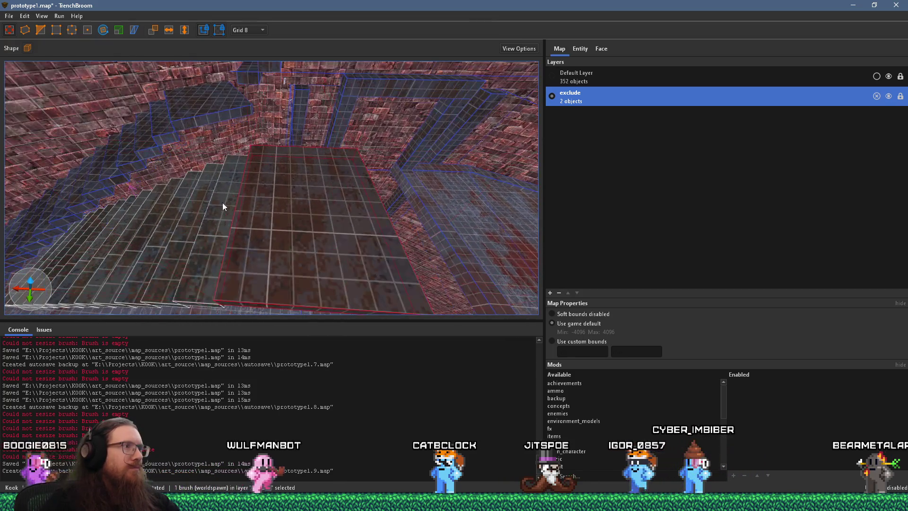
ctrl+click(254, 195)
click(254, 196)
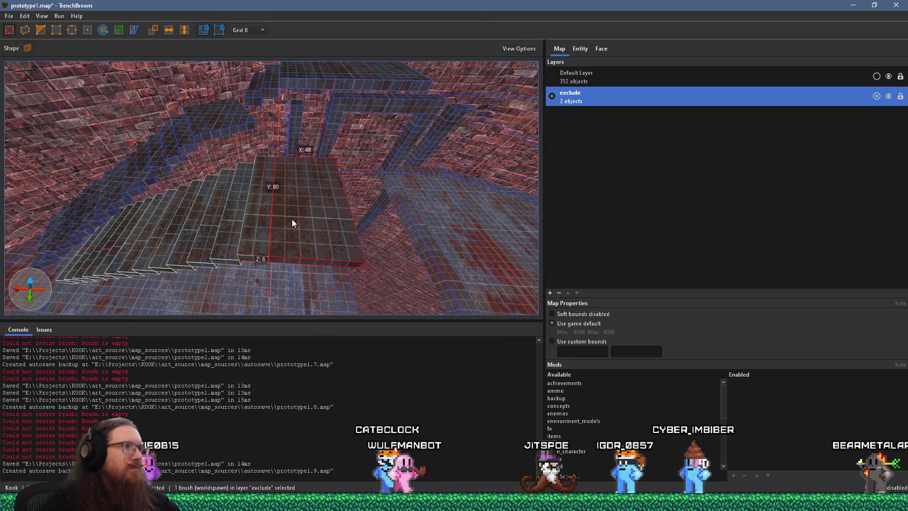
mouse_move(302, 218)
mouse_down()
mouse_move(219, 207)
mouse_move(285, 232)
mouse_move(290, 223)
mouse_up()
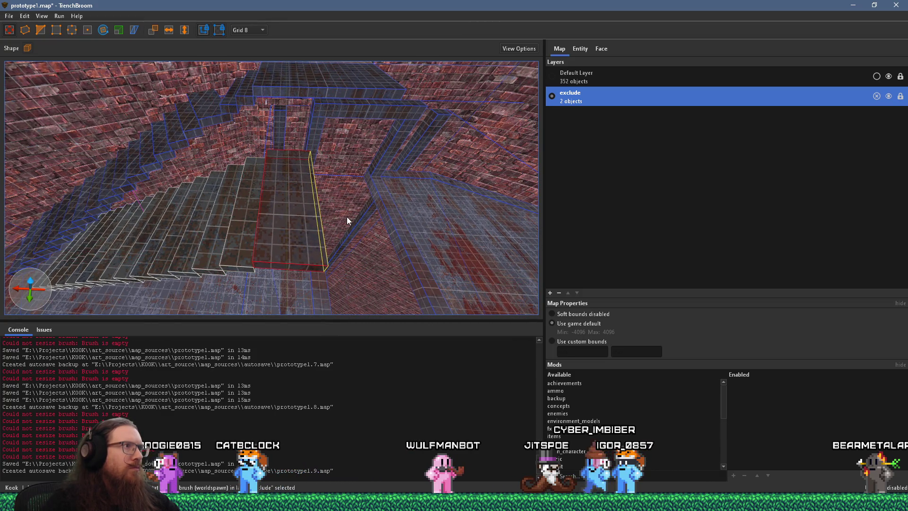
mouse_move(346, 217)
mouse_down()
mouse_move(438, 226)
mouse_move(448, 257)
mouse_move(320, 197)
mouse_move(377, 228)
mouse_move(329, 195)
mouse_move(393, 202)
mouse_move(296, 191)
mouse_move(329, 192)
mouse_move(312, 189)
mouse_move(304, 202)
mouse_move(315, 227)
mouse_move(303, 220)
mouse_move(256, 117)
mouse_move(272, 218)
mouse_move(295, 196)
mouse_move(315, 201)
mouse_move(285, 216)
mouse_move(368, 250)
mouse_move(365, 263)
mouse_move(315, 264)
mouse_up()
key(Escape)
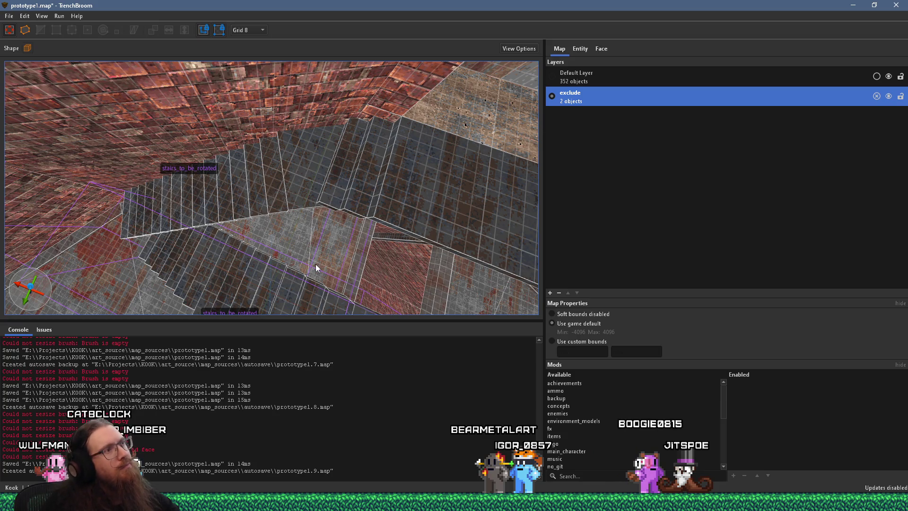
click(331, 196)
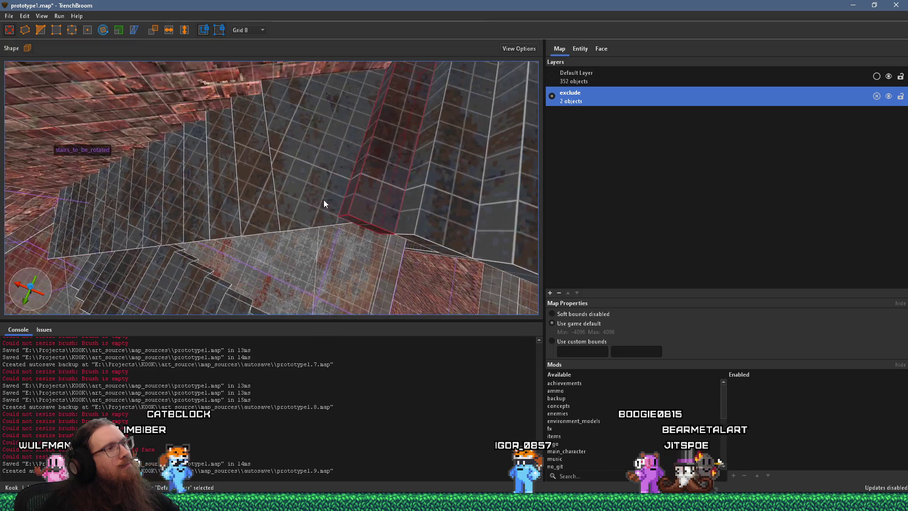
scroll(323, 200, up, 5)
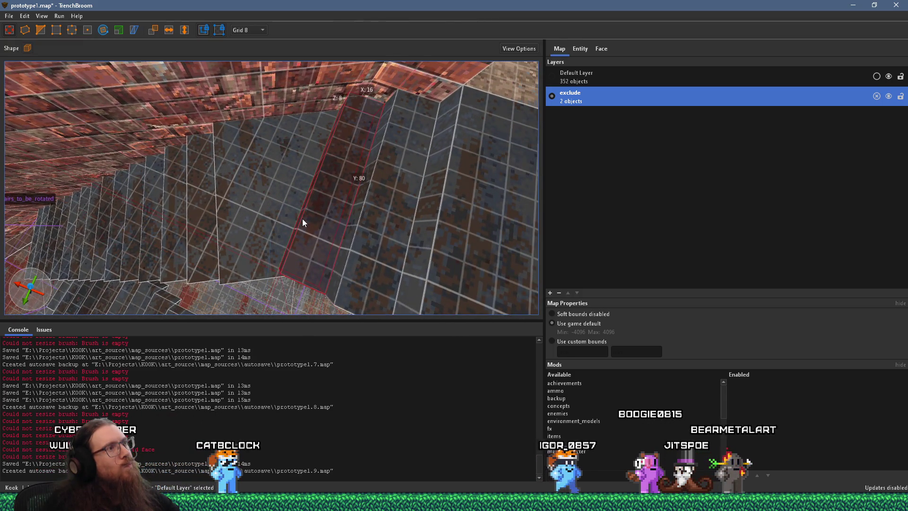
scroll(302, 219, up, 3)
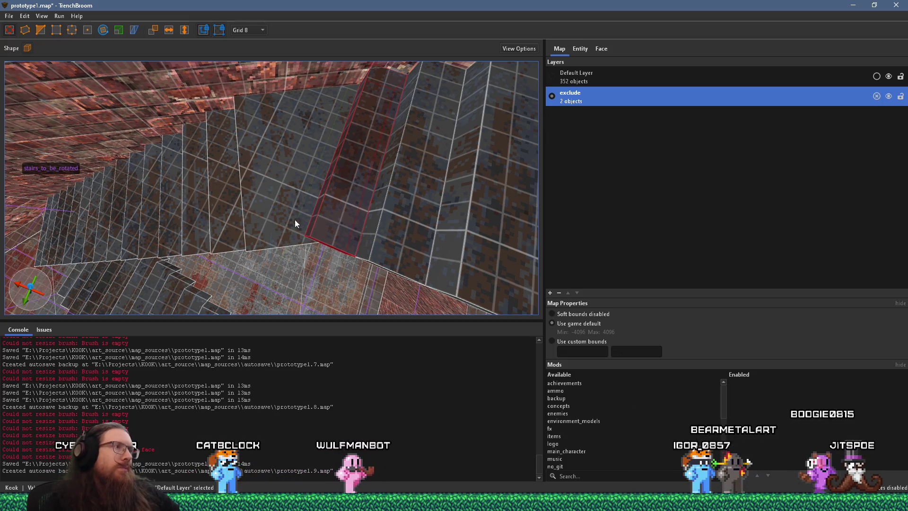
scroll(289, 219, up, 5)
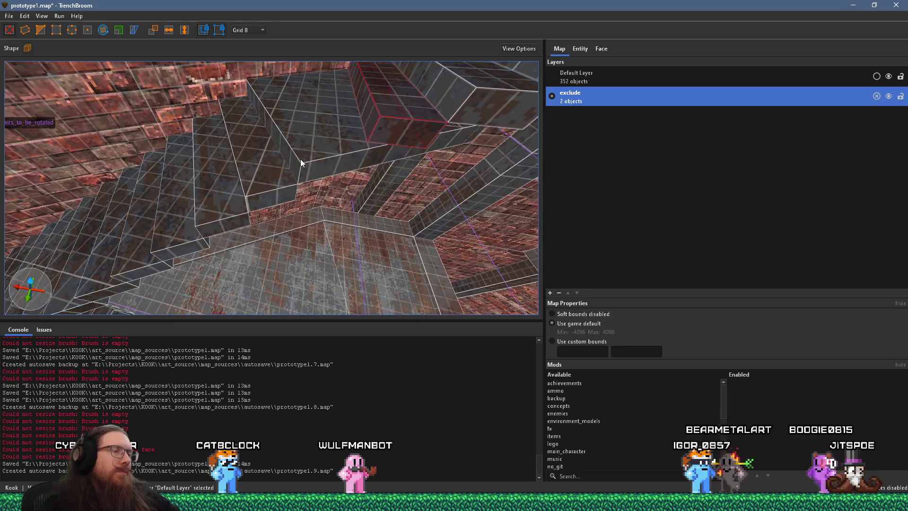
scroll(341, 151, down, 5)
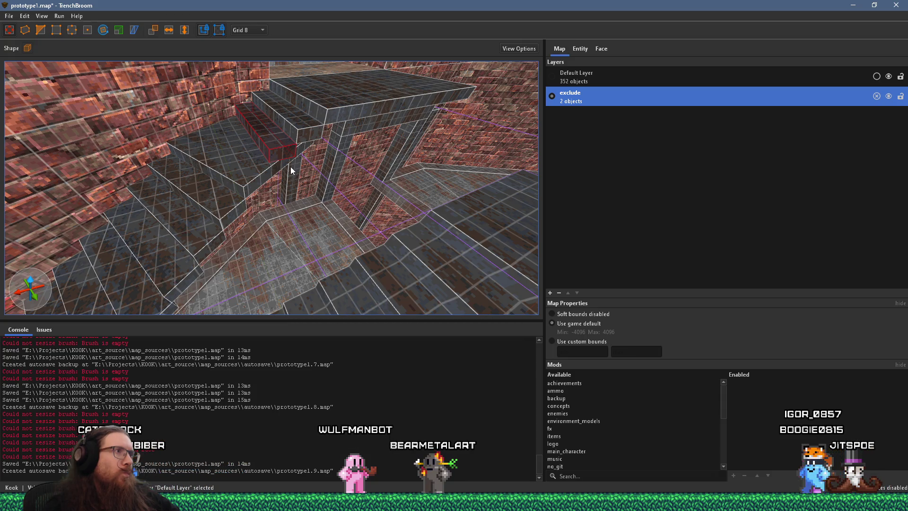
scroll(290, 167, up, 8)
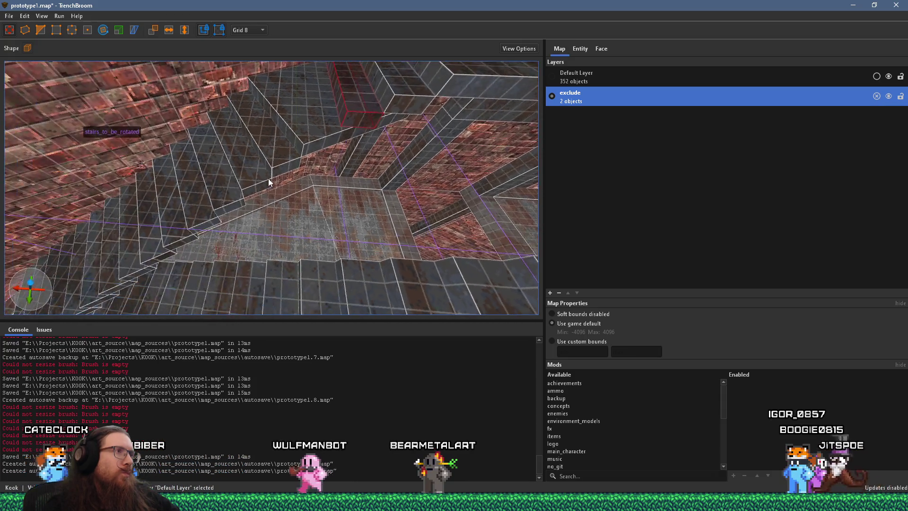
scroll(256, 233, down, 8)
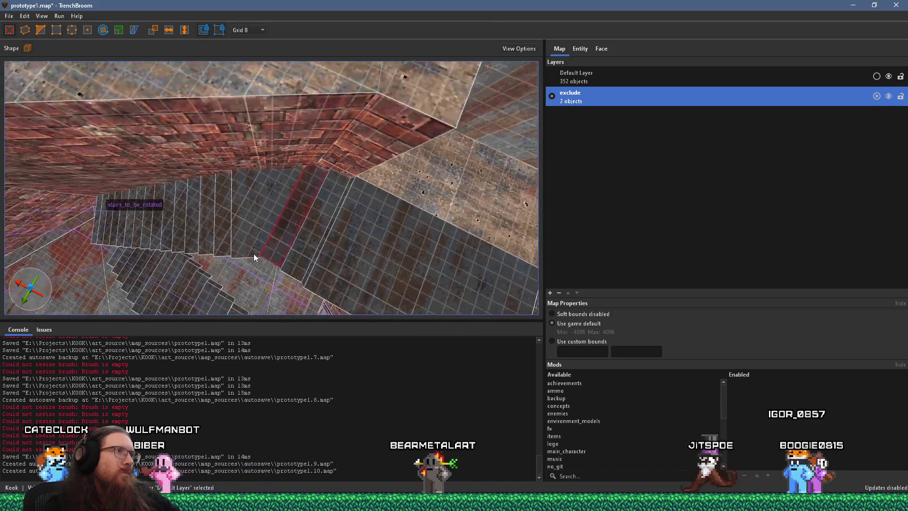
scroll(260, 244, down, 2)
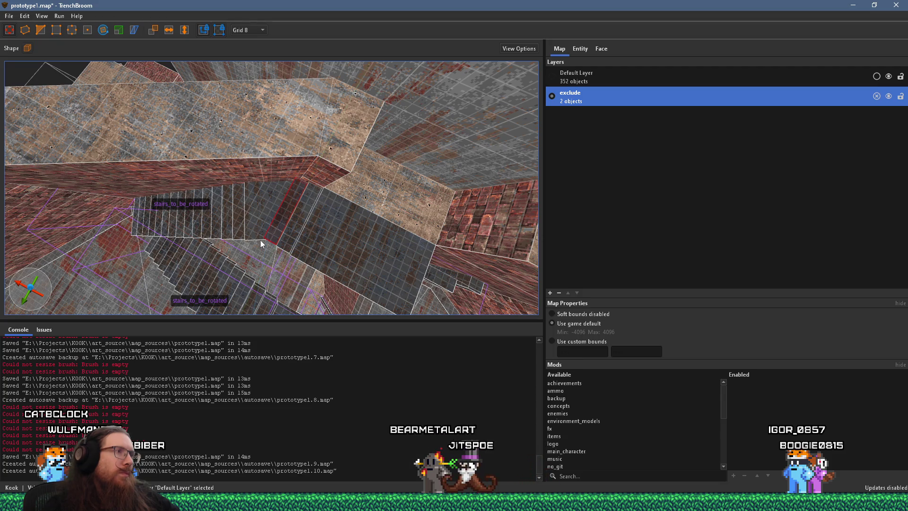
scroll(260, 241, up, 2)
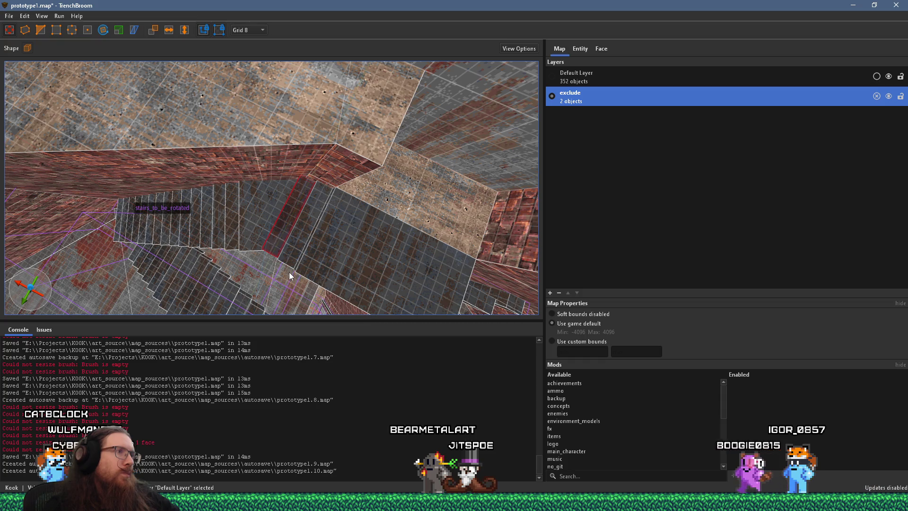
scroll(289, 277, up, 3)
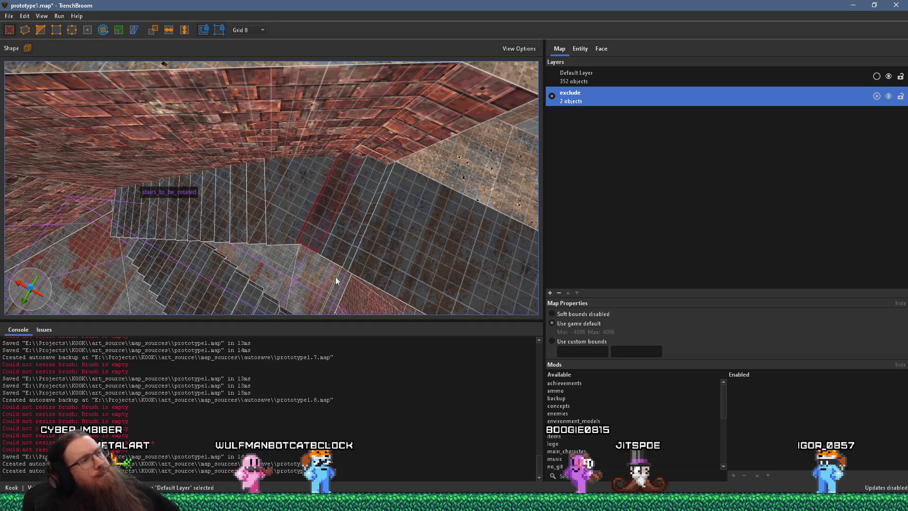
Step: Raise the stairs_to_be_rotated group up and back so its top meets the upper floor's edge
click(285, 239)
key(ctrl+u)
mouse_move(285, 224)
mouse_down()
mouse_move(327, 286)
mouse_move(292, 148)
mouse_move(300, 103)
mouse_move(305, 142)
mouse_move(311, 113)
mouse_move(313, 122)
mouse_up()
key(ctrl+u)
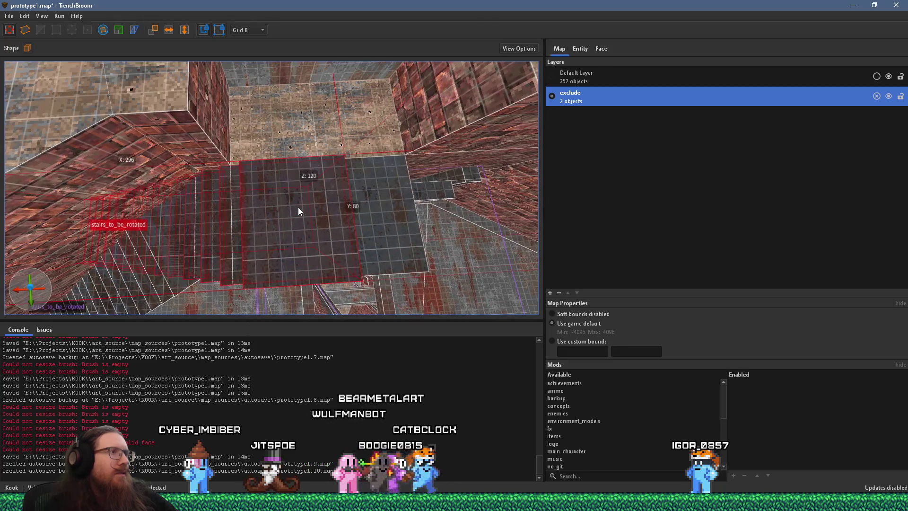
key(Escape)
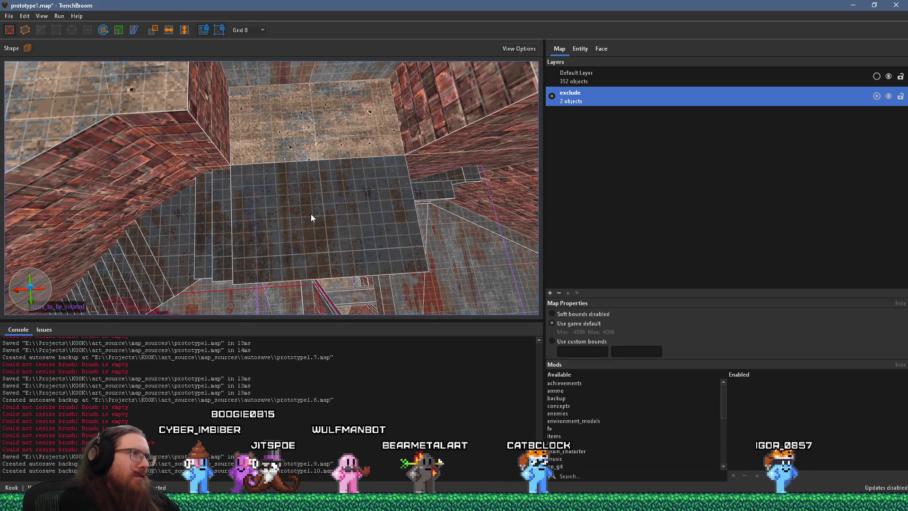
Step: Inspect the narrow stair brush and the large floor brush, orbiting around each
mouse_move(311, 213)
mouse_down()
mouse_move(314, 240)
mouse_move(372, 235)
mouse_move(364, 230)
mouse_up()
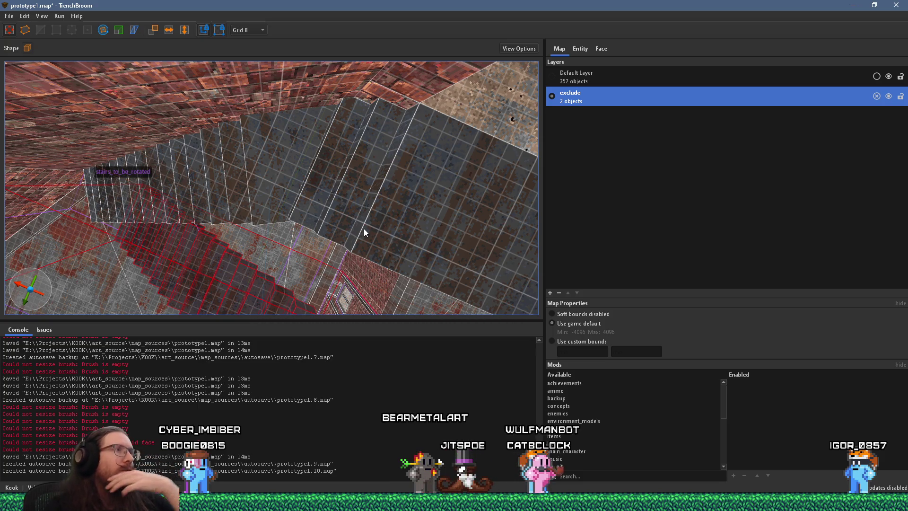
mouse_move(302, 248)
mouse_down()
mouse_move(302, 215)
mouse_move(292, 209)
mouse_up()
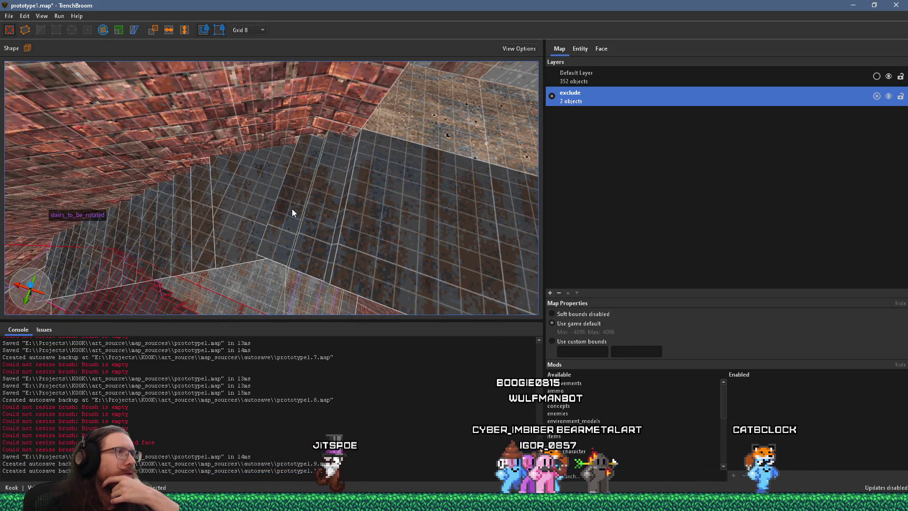
click(292, 200)
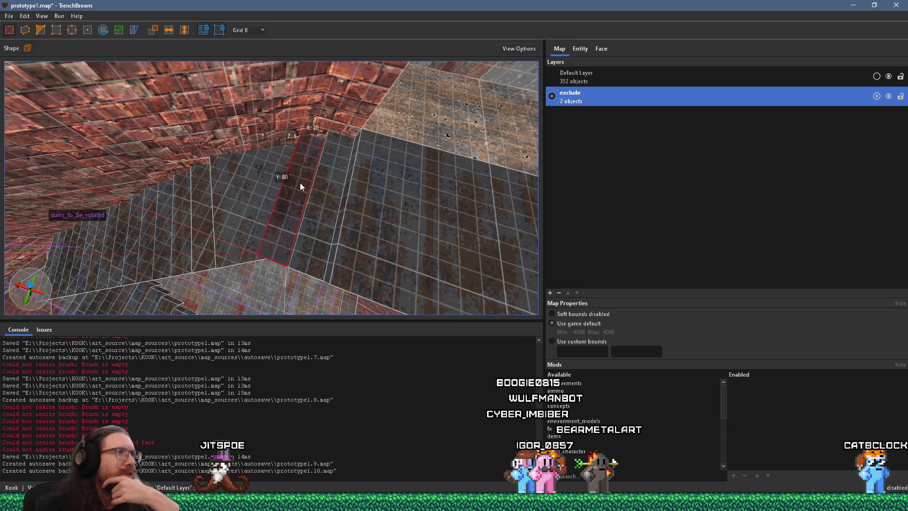
mouse_move(317, 203)
mouse_down()
mouse_move(333, 207)
mouse_move(345, 194)
mouse_move(339, 200)
mouse_up()
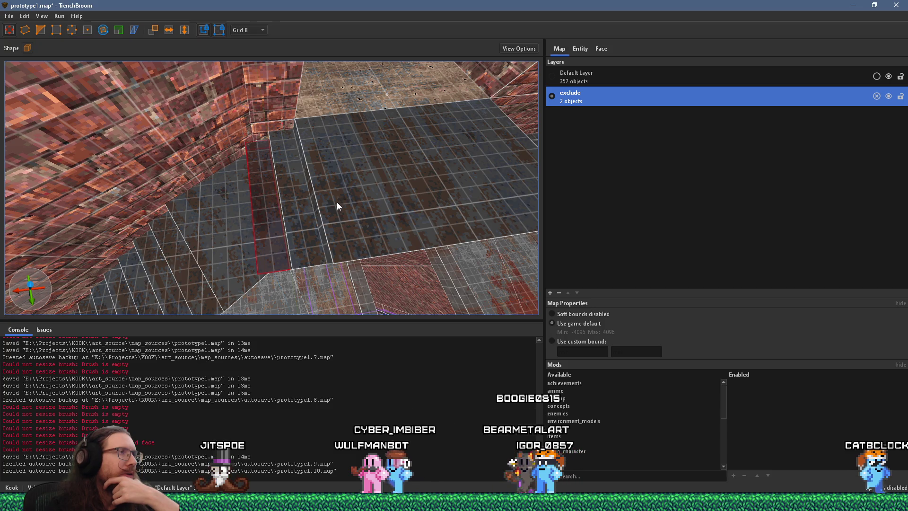
click(316, 208)
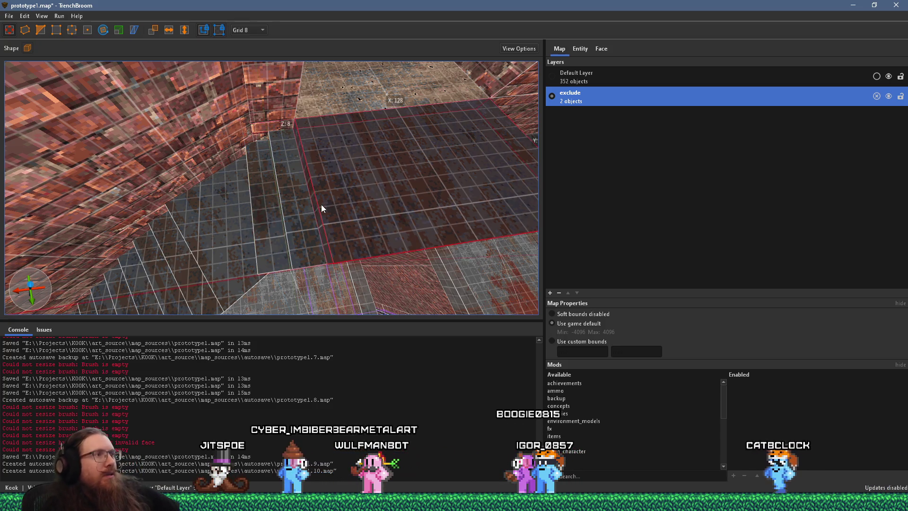
click(288, 210)
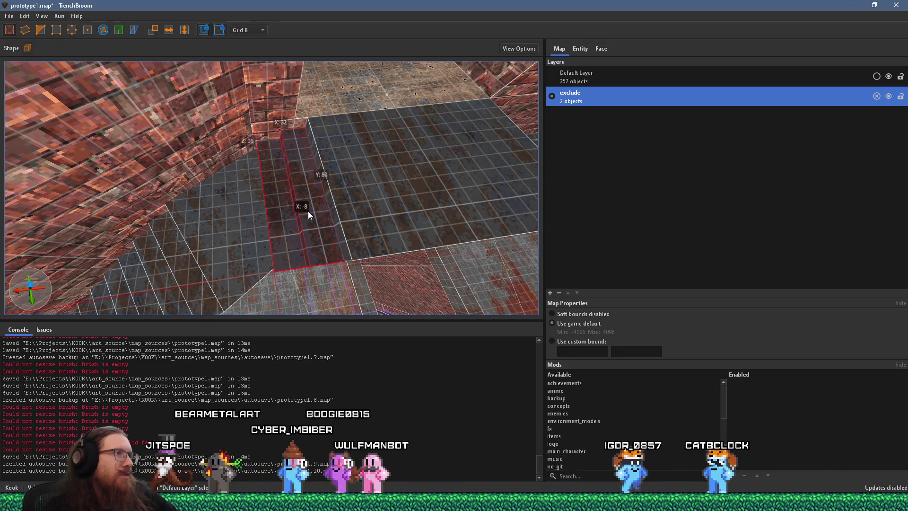
mouse_move(293, 219)
mouse_down()
mouse_move(317, 196)
mouse_move(301, 165)
mouse_move(291, 185)
mouse_move(350, 216)
mouse_move(349, 252)
mouse_move(365, 229)
mouse_move(348, 206)
mouse_move(315, 197)
mouse_move(329, 215)
mouse_move(339, 160)
mouse_move(358, 227)
mouse_move(391, 219)
mouse_move(338, 206)
mouse_move(296, 153)
mouse_move(349, 184)
mouse_up()
Step: Fly closer to the stairs and select, then deselect, the stairs_to_be_rotated group
key(d)
key(w)
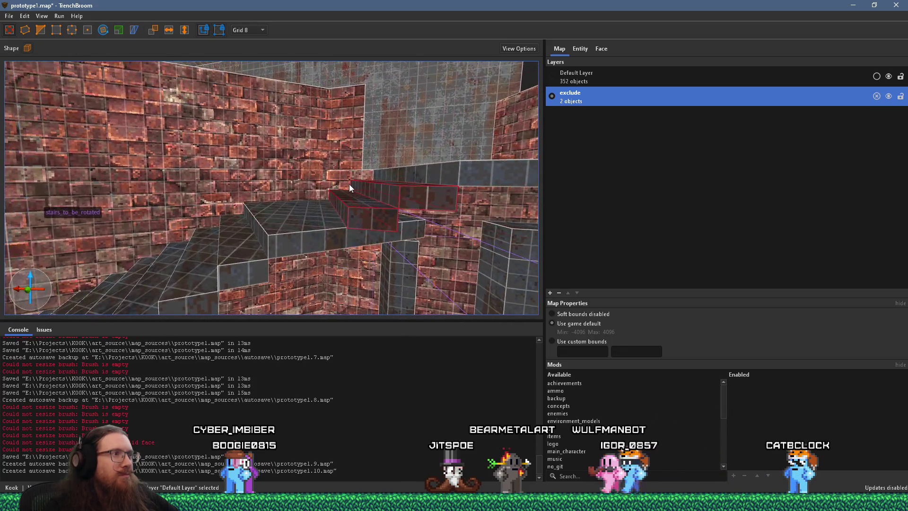
click(341, 237)
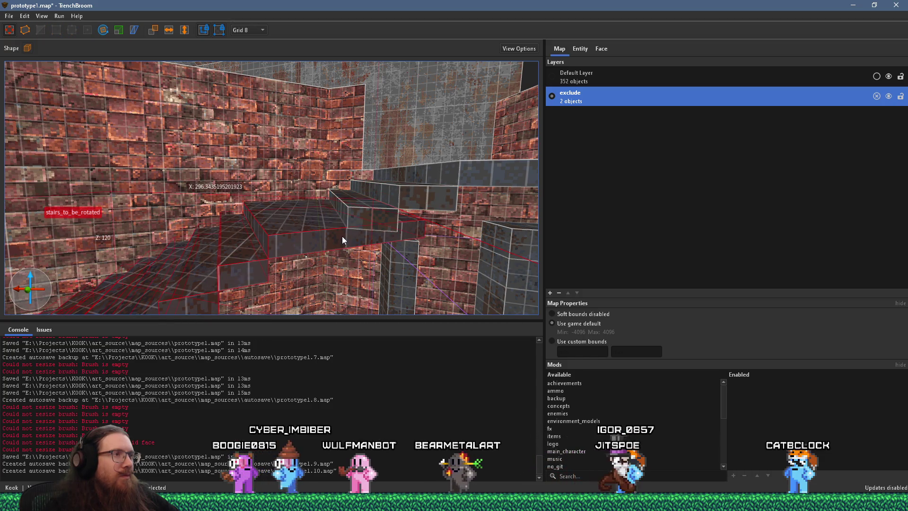
key(Escape)
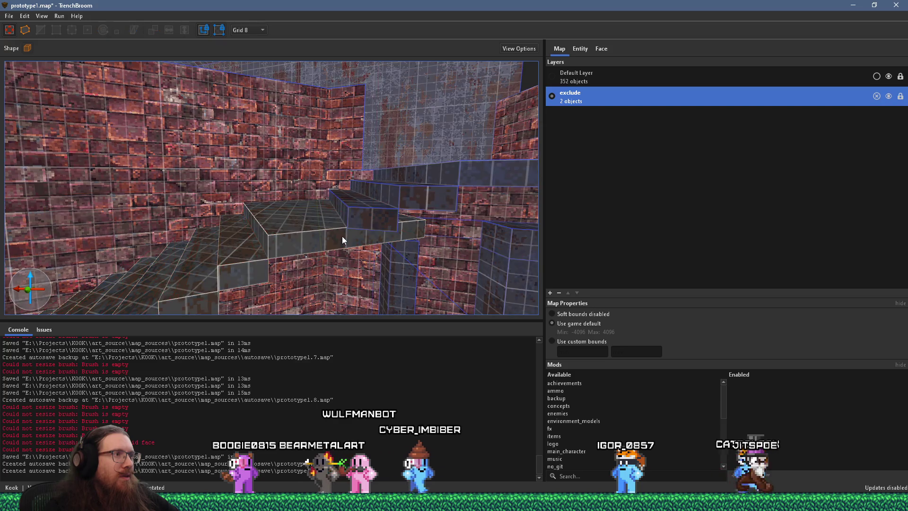
Step: Select the top stair brush and its top step face, then clear the face selection
scroll(337, 239, up, 3)
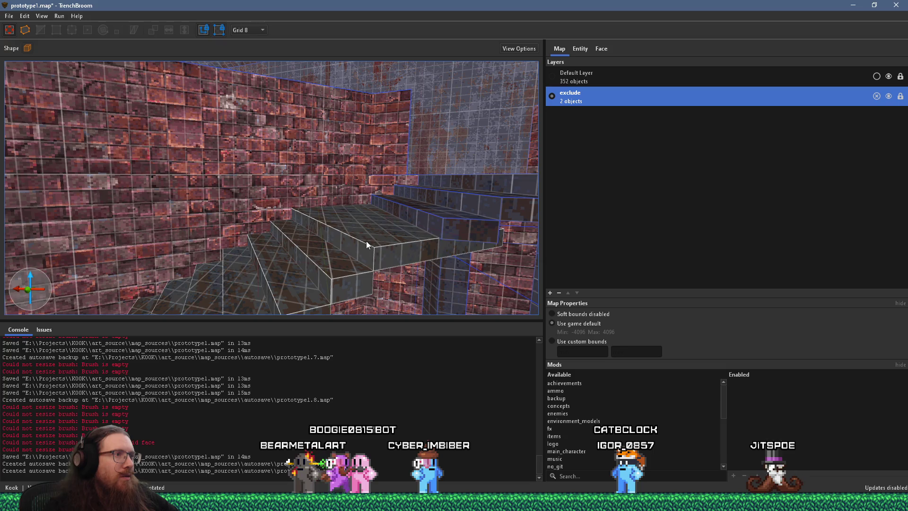
click(372, 238)
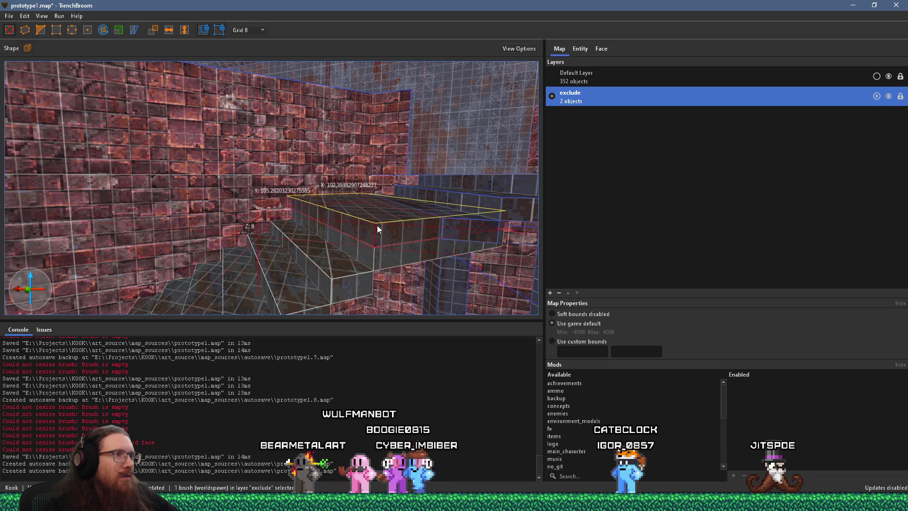
mouse_move(376, 225)
mouse_down()
mouse_move(366, 236)
mouse_move(426, 228)
mouse_up()
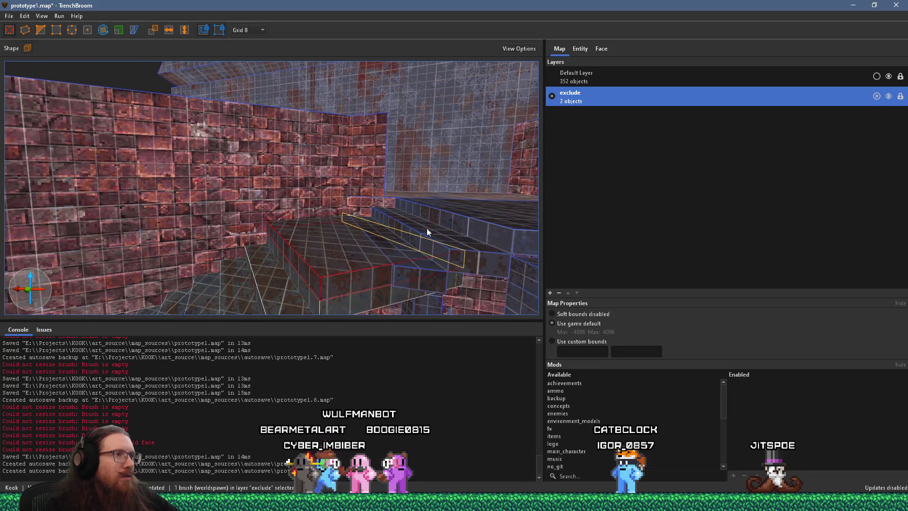
shift+click(370, 241)
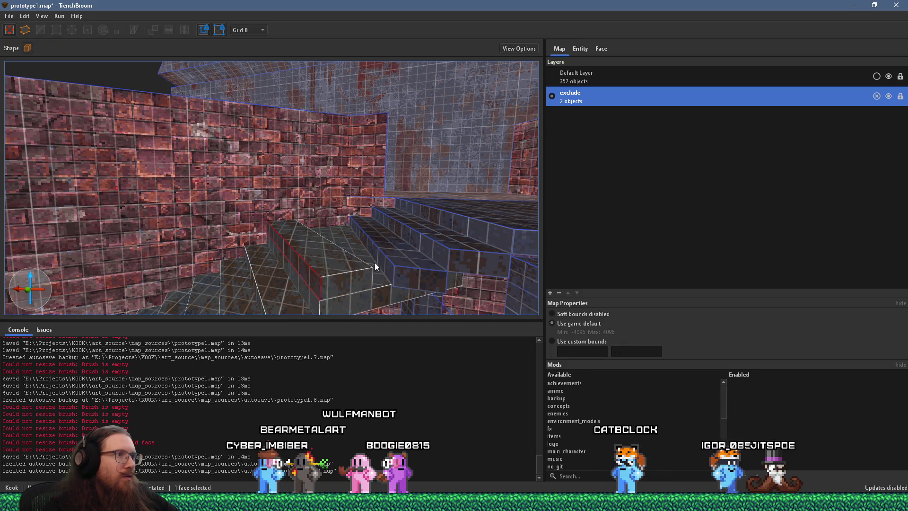
ctrl+shift+click(328, 268)
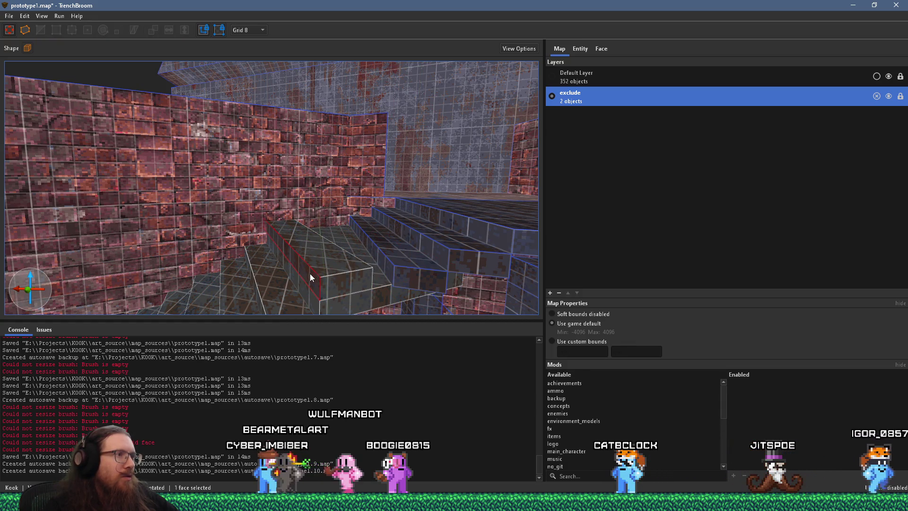
key(Escape)
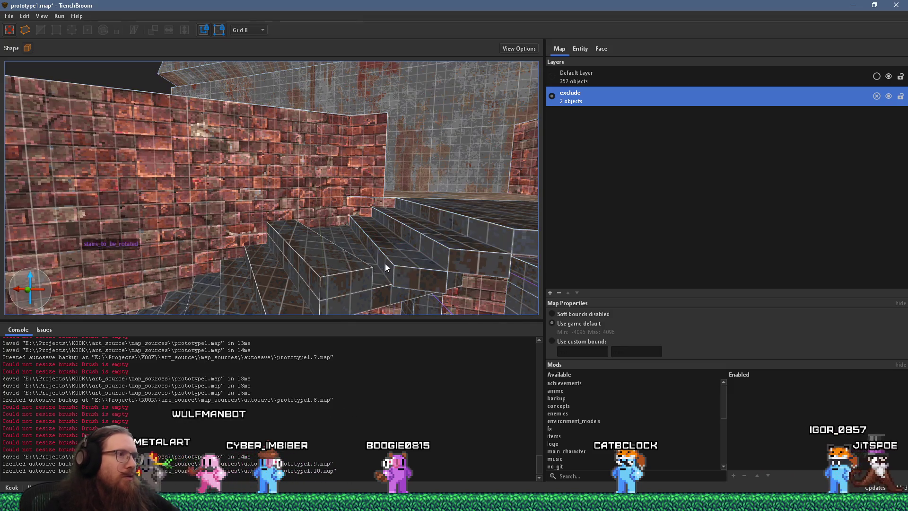
Step: Enter the stairs_to_be_rotated group and pick its individual step brushes one by one
click(315, 275)
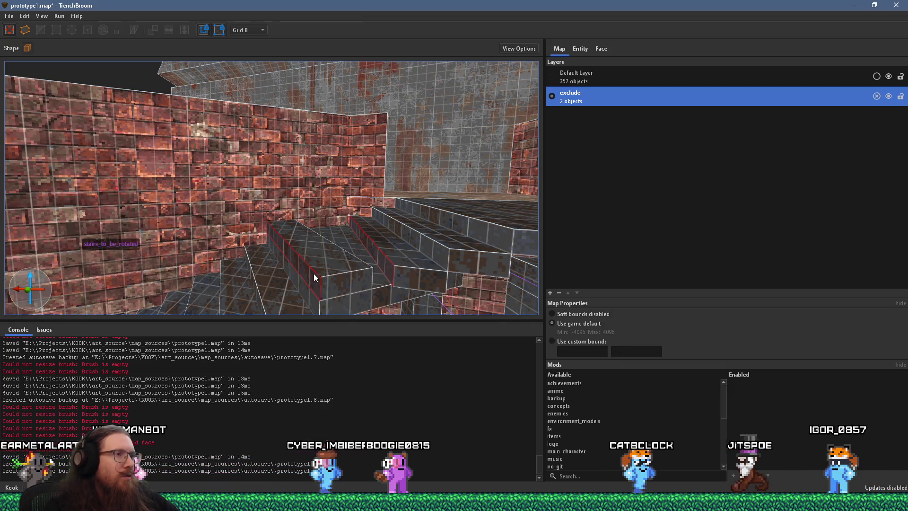
click(368, 290)
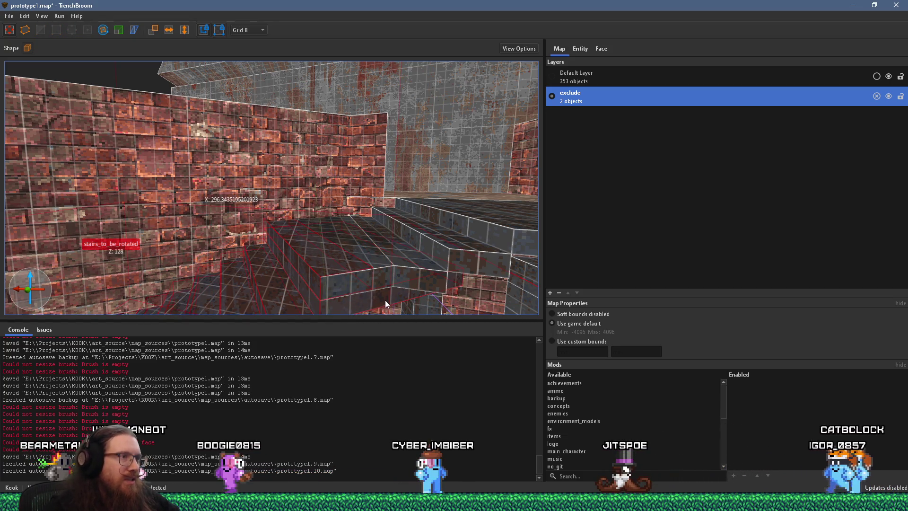
double_click(382, 298)
click(383, 298)
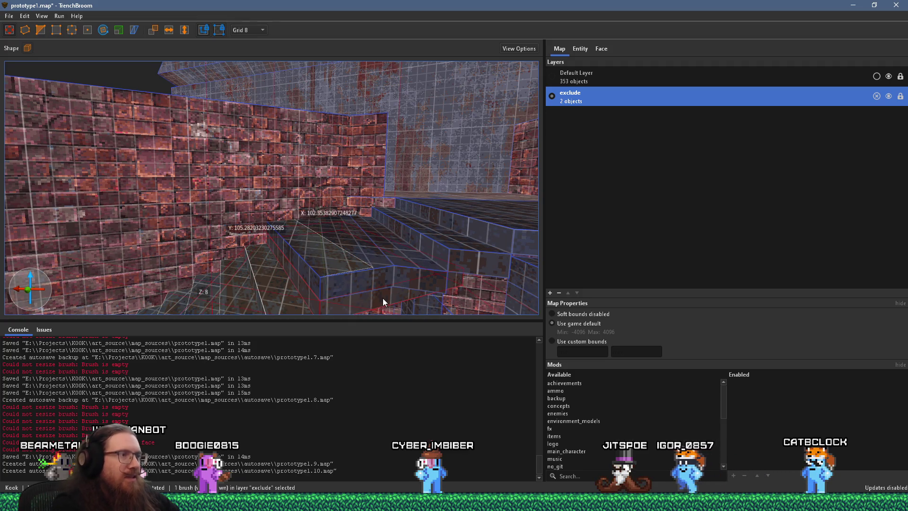
click(333, 252)
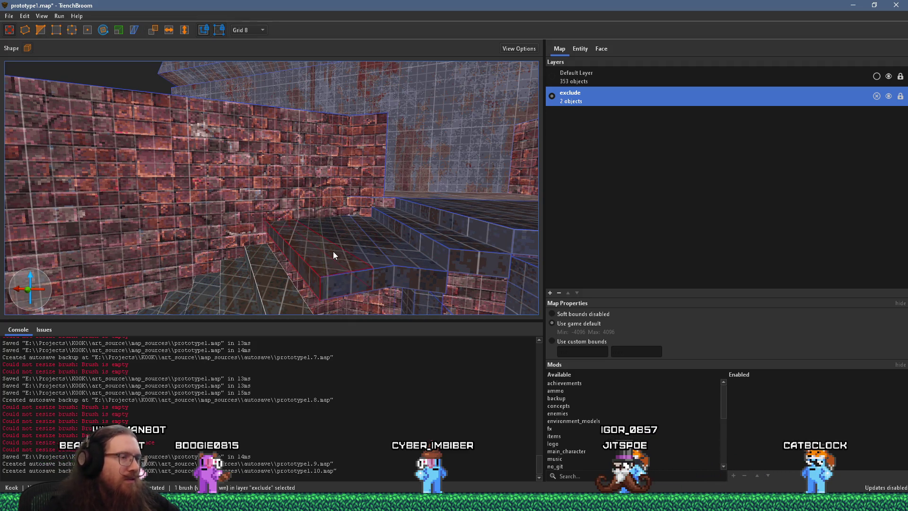
key(Escape)
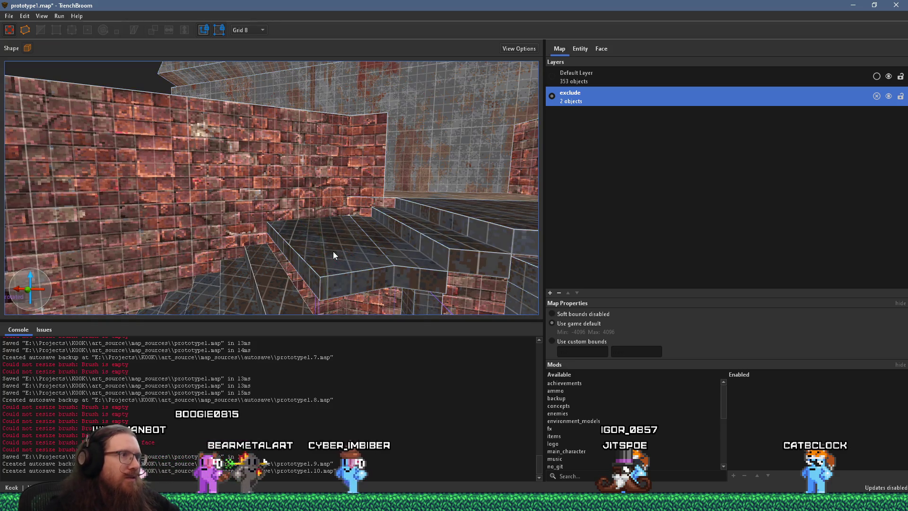
click(333, 252)
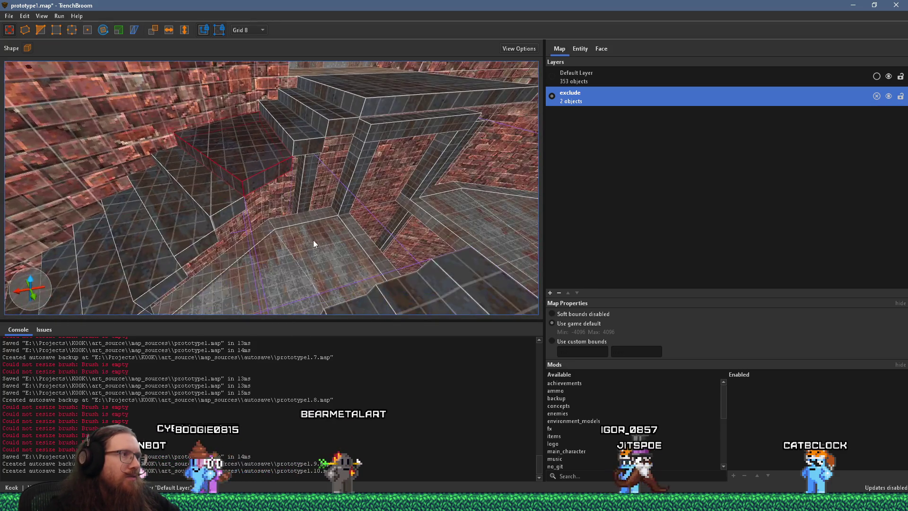
scroll(313, 227, up, 2)
scroll(365, 212, up, 2)
scroll(388, 224, up, 1)
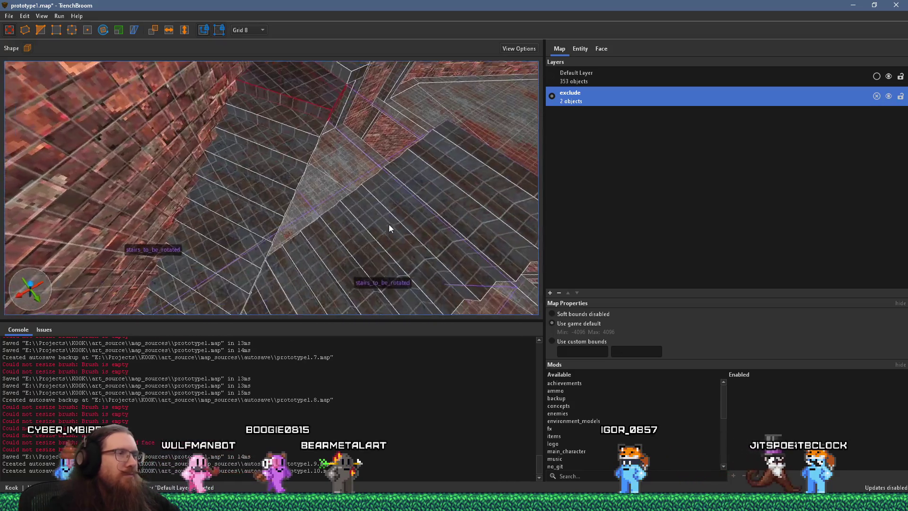
key(Escape)
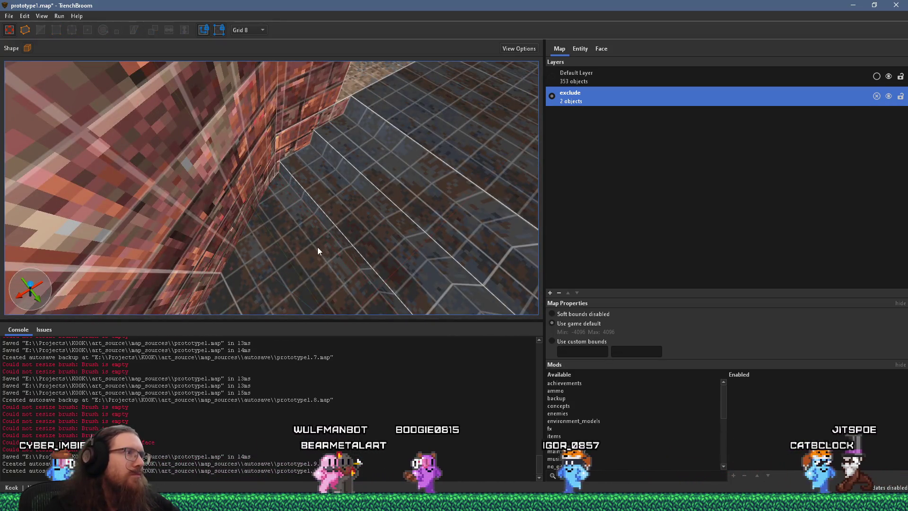
click(247, 176)
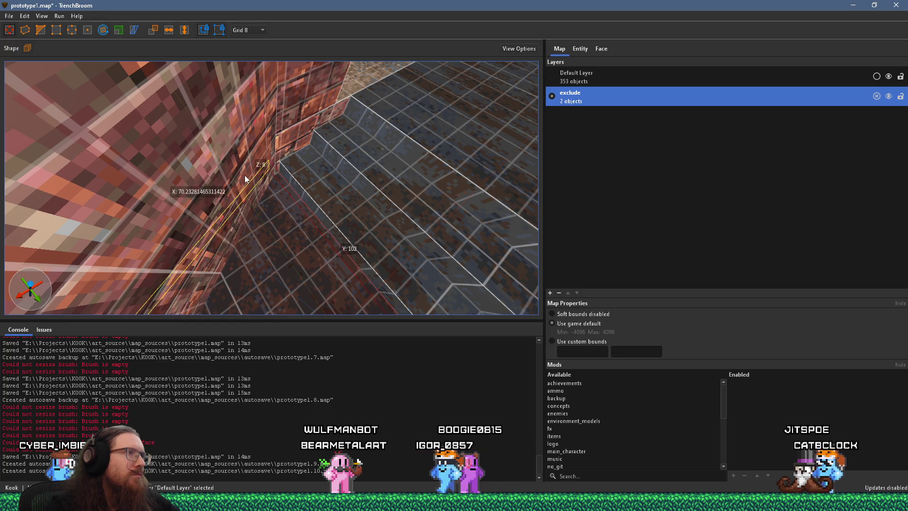
scroll(265, 217, down, 2)
scroll(259, 224, down, 2)
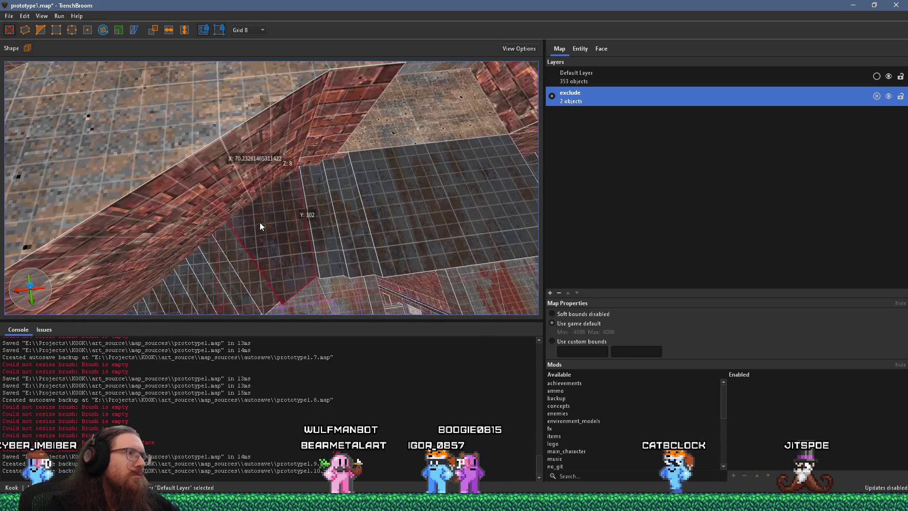
key(Escape)
mouse_move(312, 209)
mouse_down()
mouse_move(248, 124)
mouse_move(322, 107)
mouse_move(332, 141)
mouse_move(227, 225)
mouse_move(235, 248)
mouse_move(415, 288)
mouse_move(452, 276)
mouse_move(331, 262)
mouse_move(197, 268)
mouse_move(229, 212)
mouse_move(277, 253)
mouse_move(314, 217)
mouse_up()
shift+click(293, 208)
Step: Rotate the selected step face's metal_01_iron3 texture by 90° in the Face panel
click(604, 51)
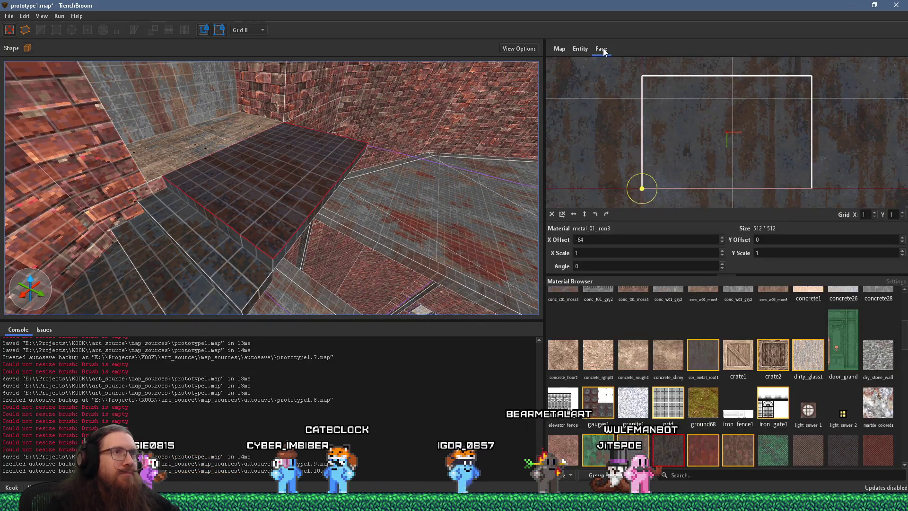
click(606, 213)
drag(332, 190, 362, 168)
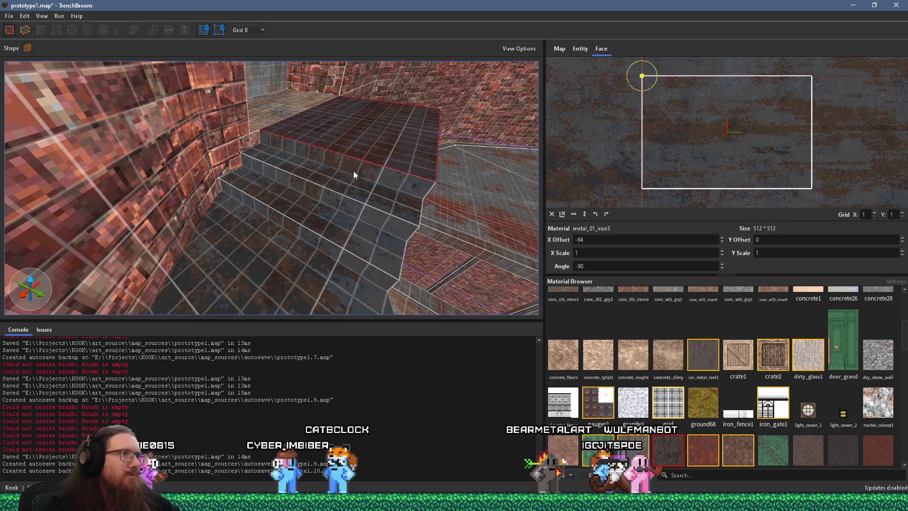
scroll(303, 269, up, 5)
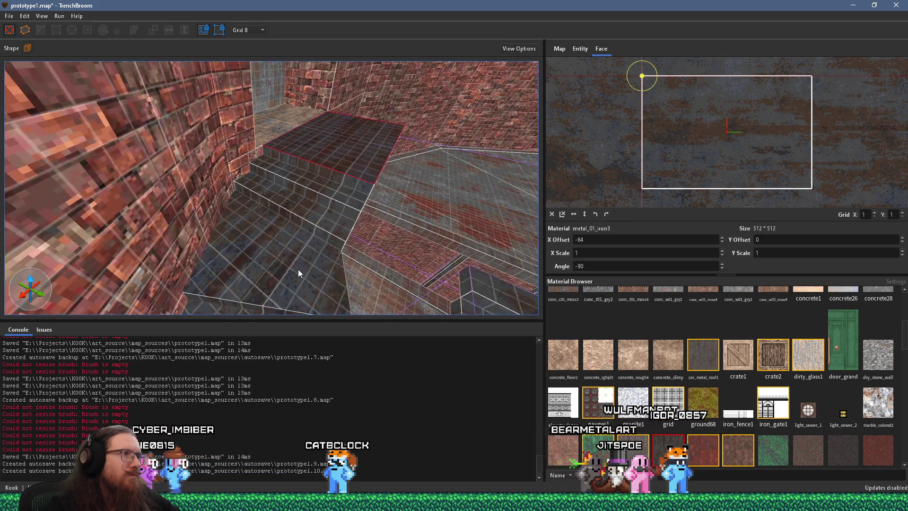
drag(263, 204, 276, 212)
Step: Select other step riser faces and reset their texture offset and angle
shift+click(267, 175)
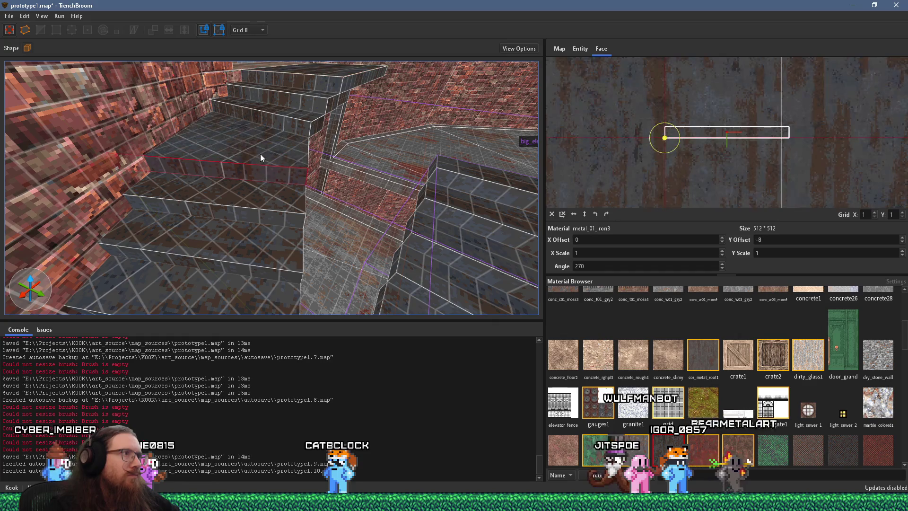
mouse_move(374, 221)
mouse_down()
mouse_move(334, 219)
mouse_move(334, 231)
mouse_up()
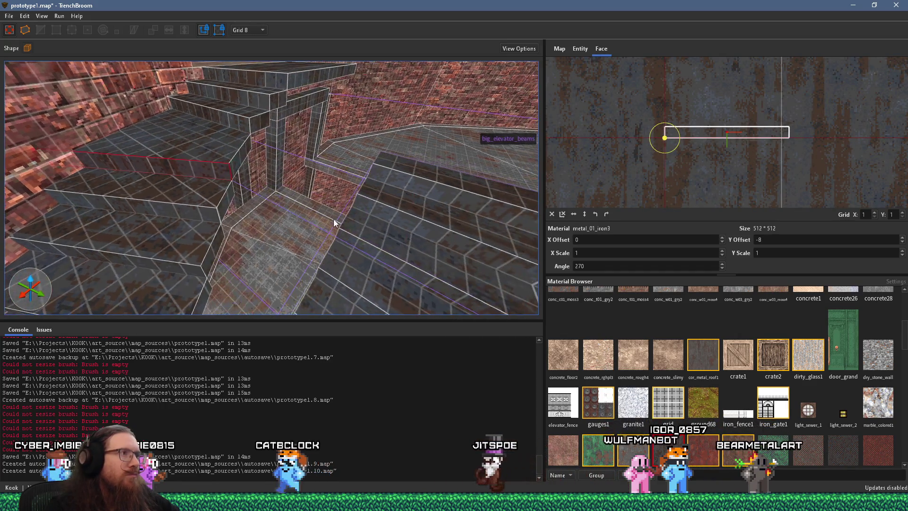
mouse_move(433, 224)
mouse_down()
mouse_move(370, 216)
mouse_move(378, 206)
mouse_up()
shift+click(378, 205)
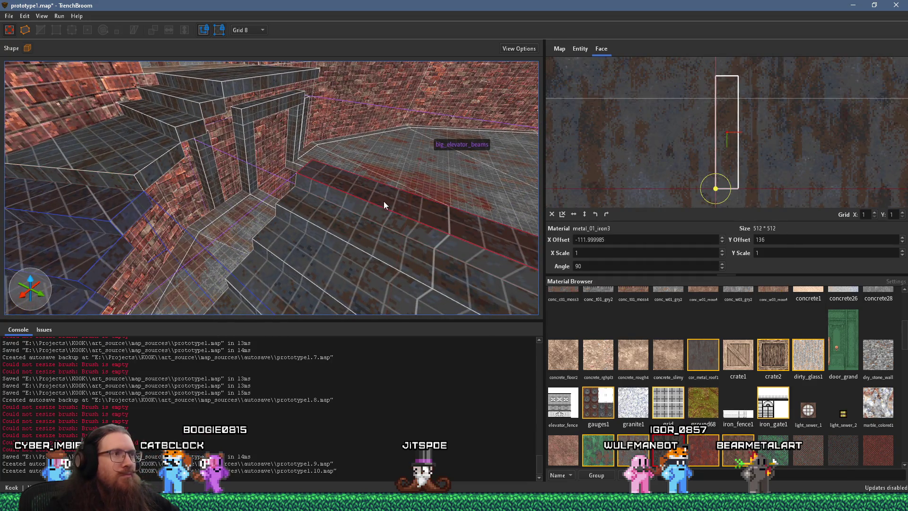
click(551, 215)
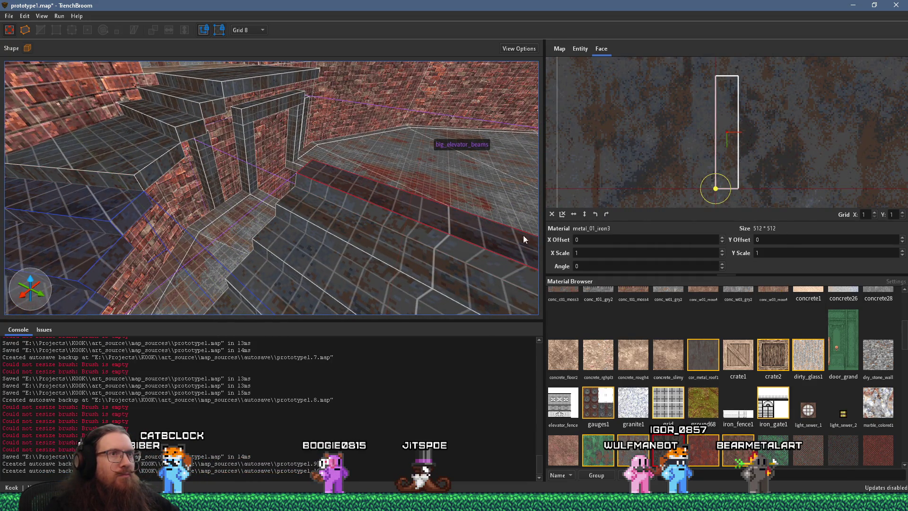
Step: Rotate the riser texture 90° and set its Y offset to -416
scroll(402, 295, down, 5)
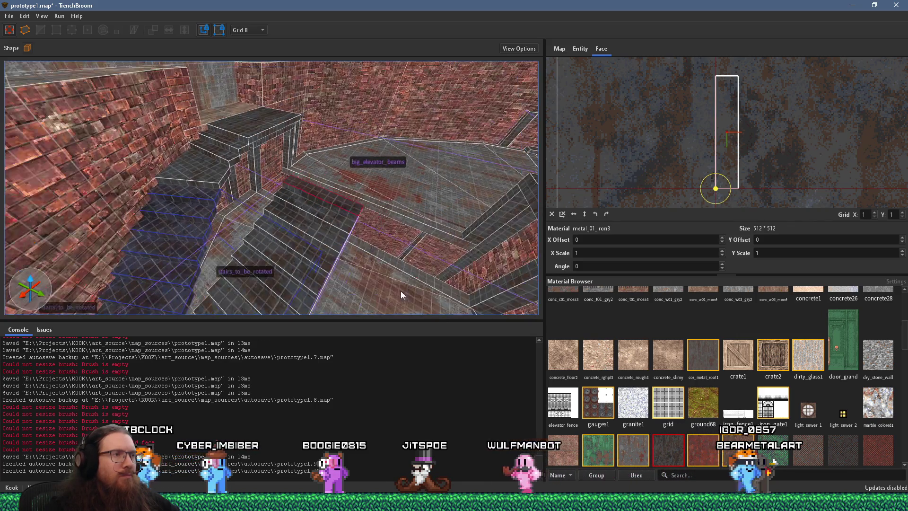
scroll(374, 246, down, 1)
scroll(587, 157, down, 2)
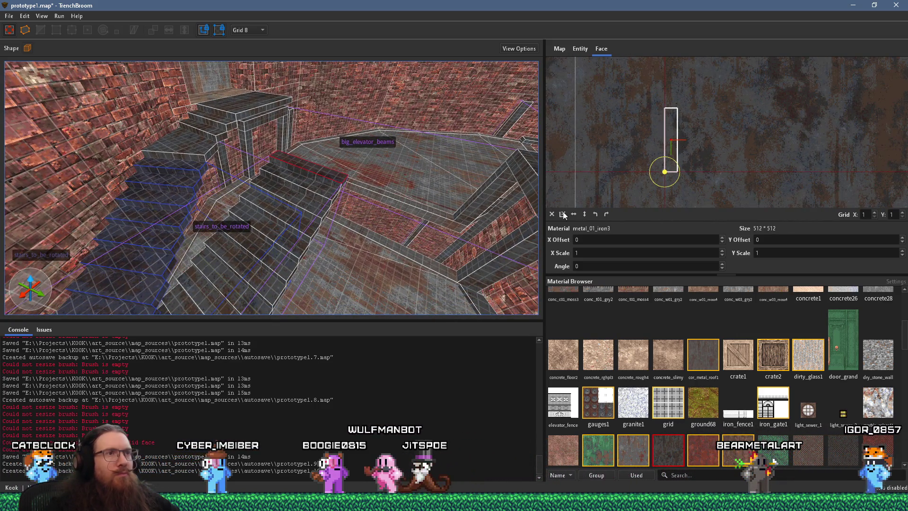
click(606, 215)
scroll(313, 184, up, 3)
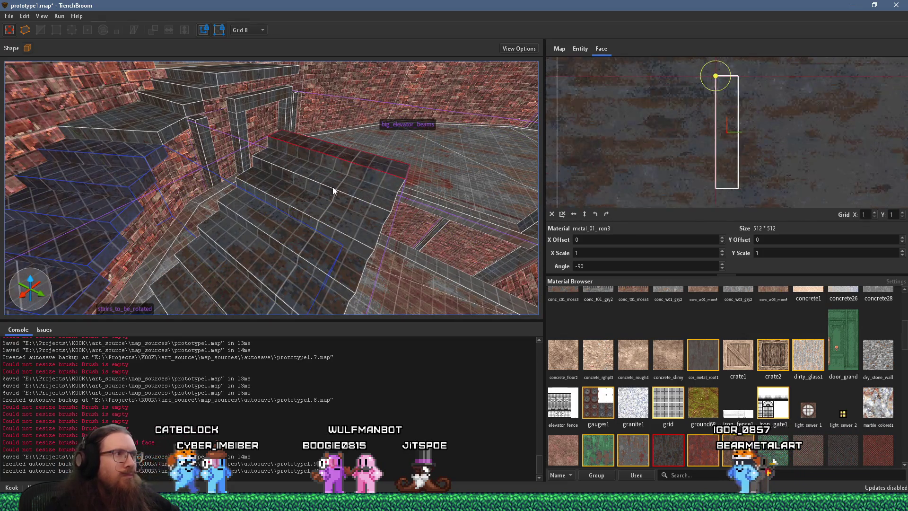
scroll(312, 220, up, 3)
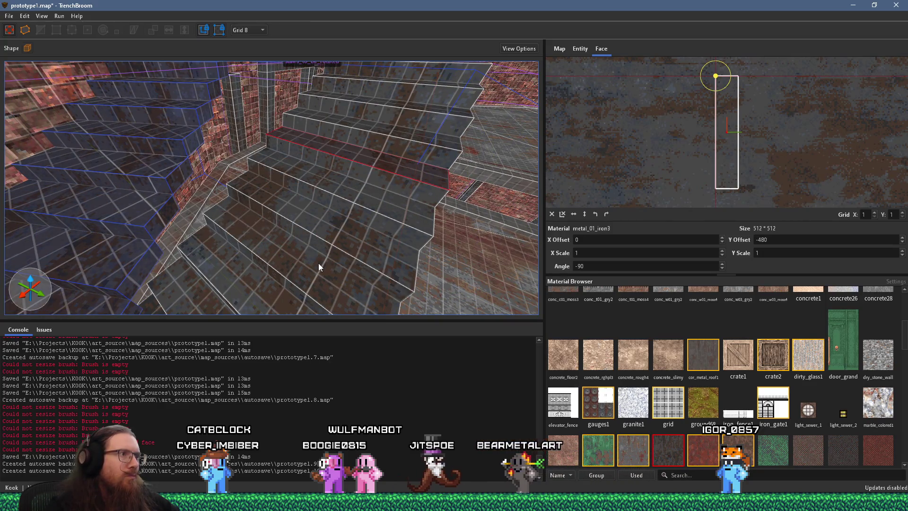
scroll(318, 264, up, 4)
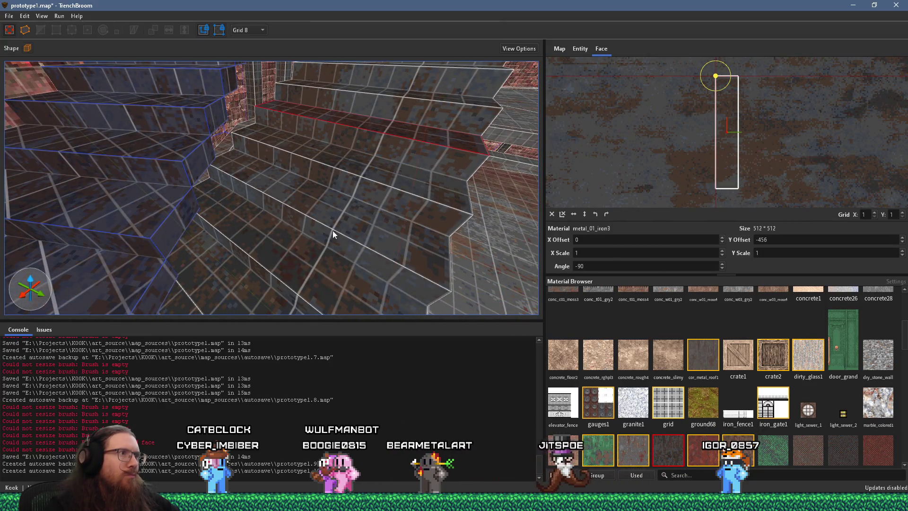
scroll(319, 263, up, 3)
scroll(338, 202, up, 3)
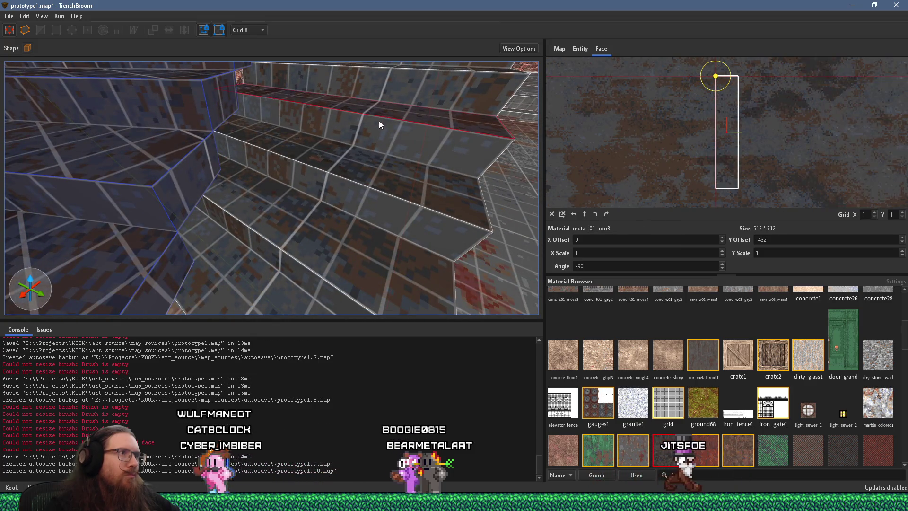
scroll(315, 234, up, 3)
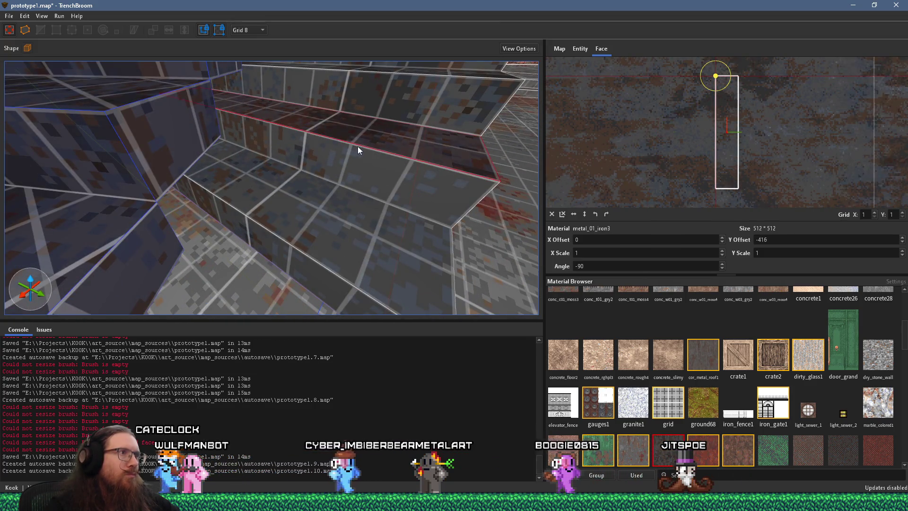
scroll(311, 240, down, 5)
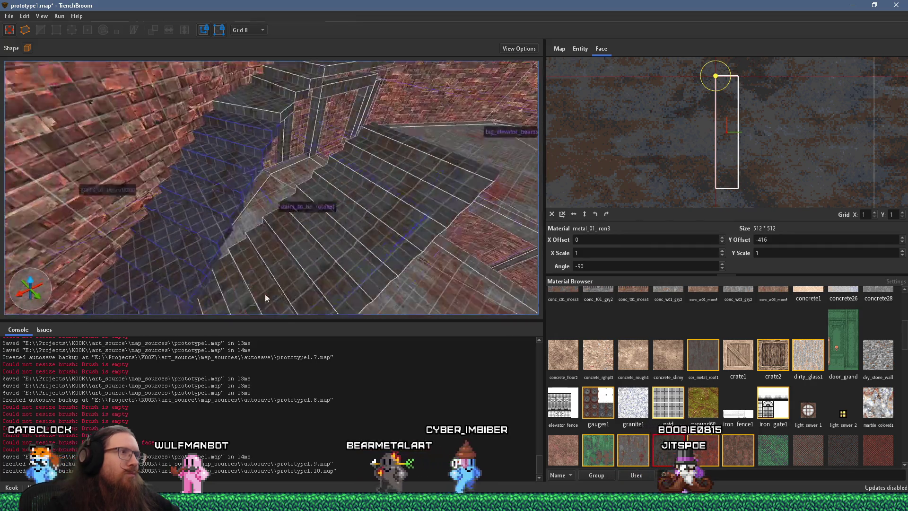
scroll(302, 216, down, 4)
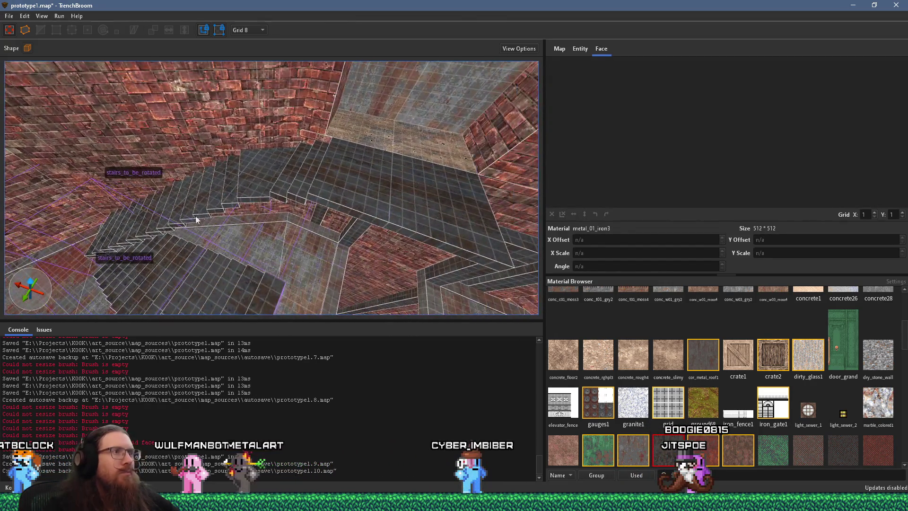
scroll(218, 211, down, 3)
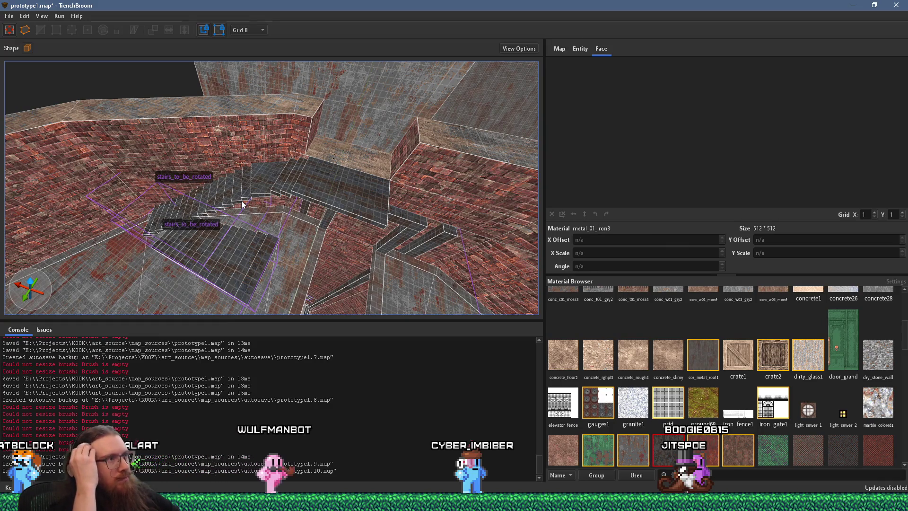
scroll(299, 205, up, 5)
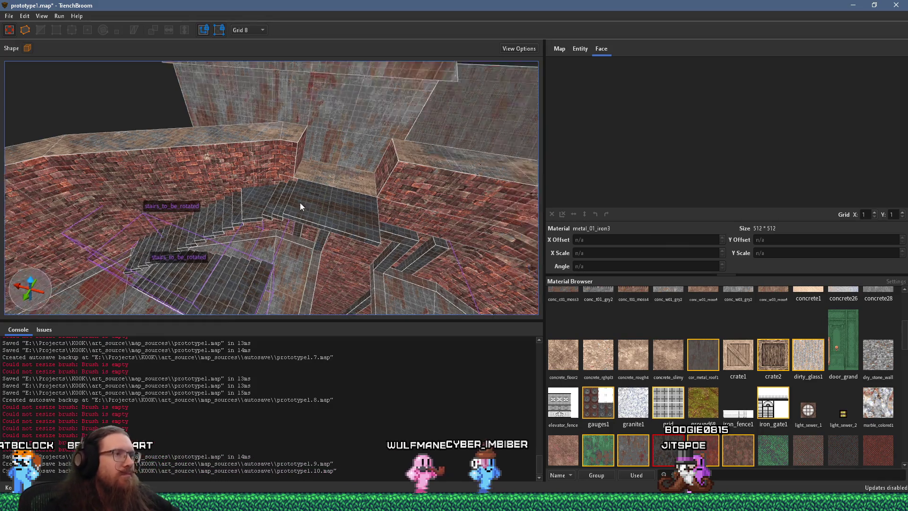
scroll(313, 209, up, 3)
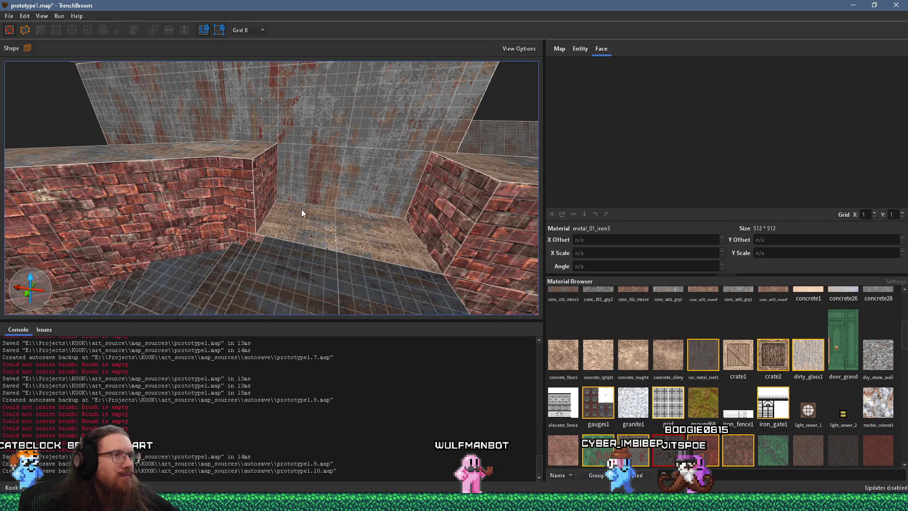
scroll(301, 209, down, 3)
click(238, 205)
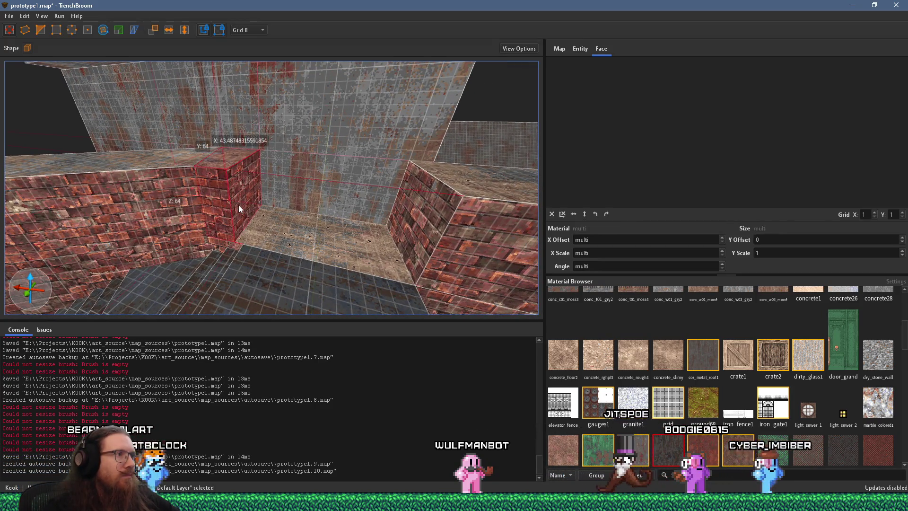
scroll(276, 227, up, 3)
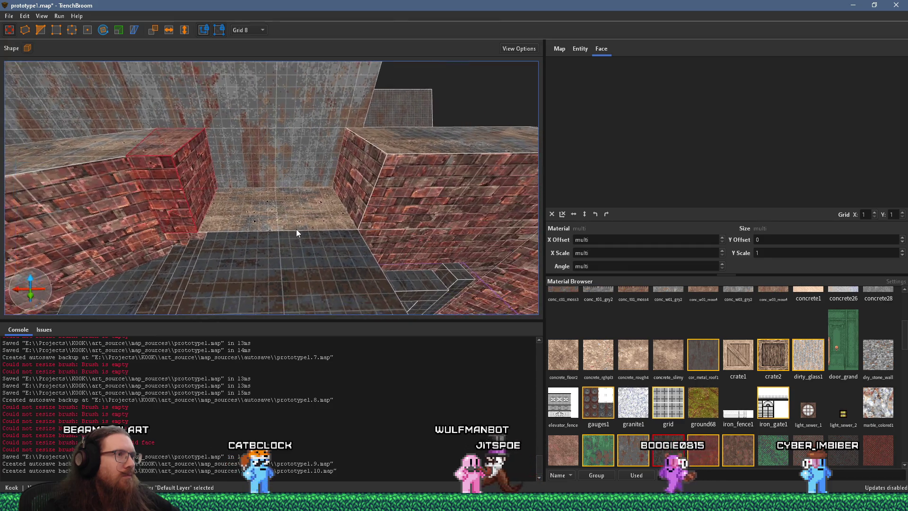
click(354, 199)
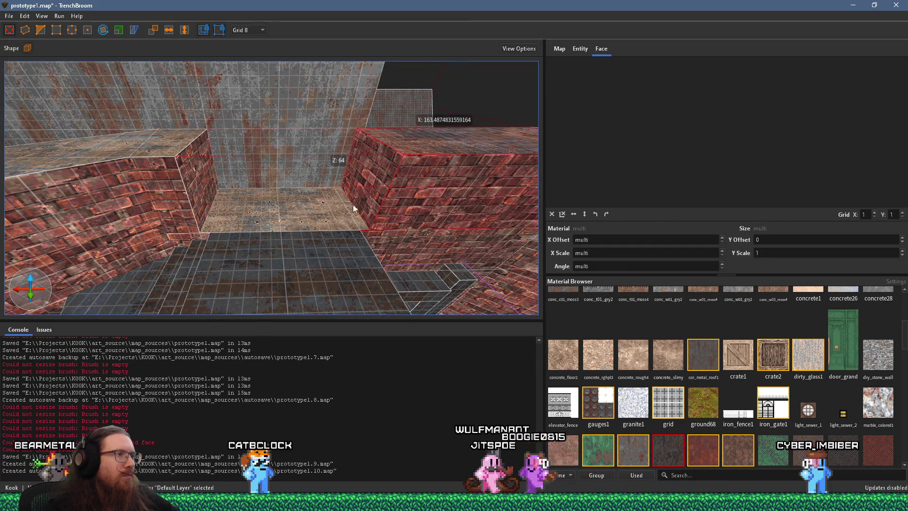
key(Escape)
scroll(292, 235, down, 3)
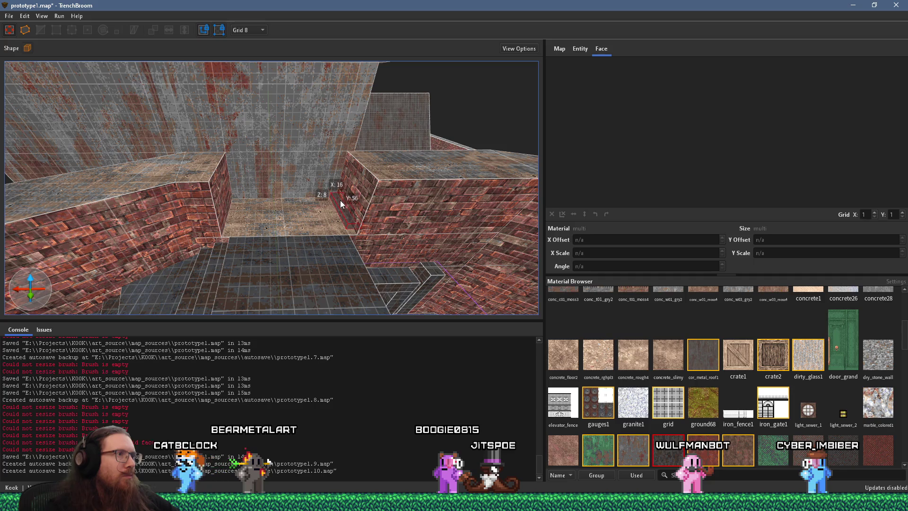
click(341, 201)
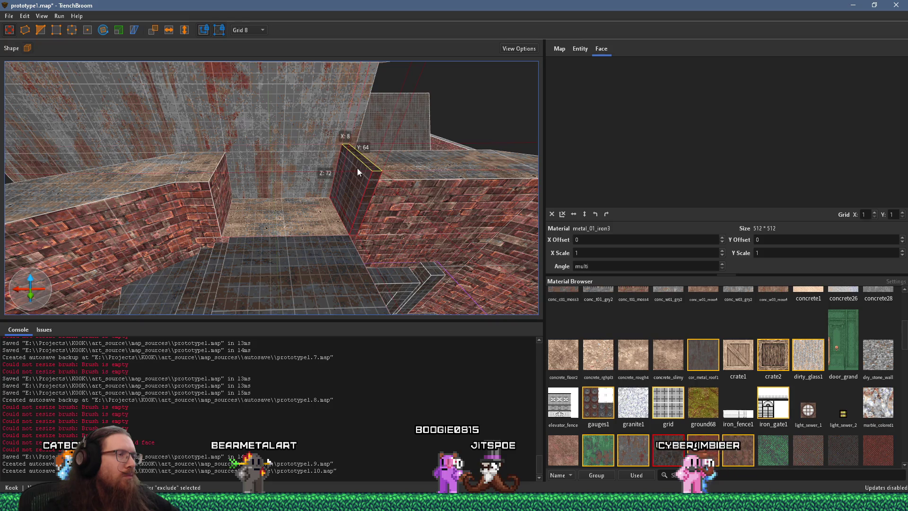
drag(349, 179, 224, 182)
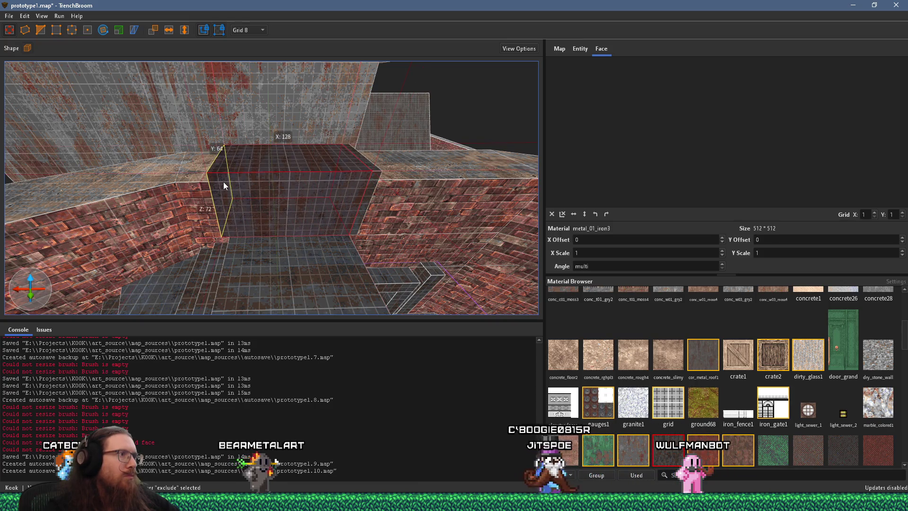
key(ctrl+z)
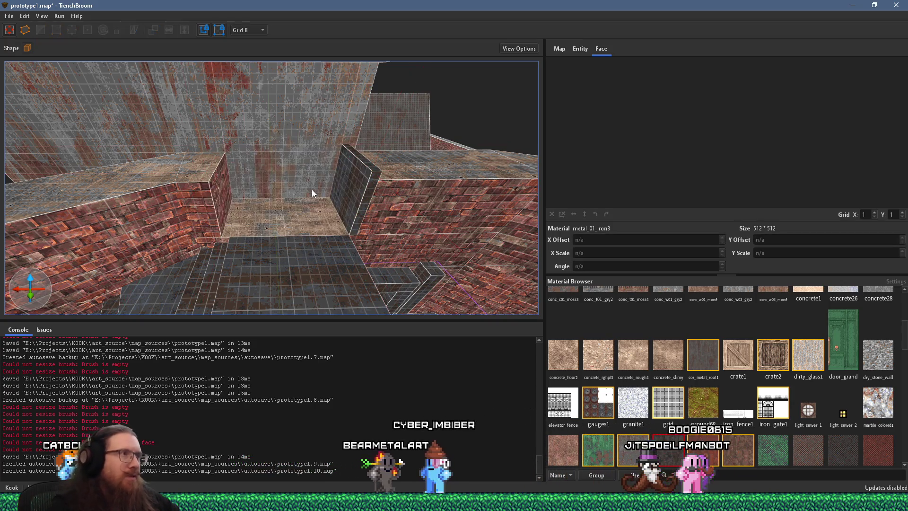
click(354, 201)
key(Escape)
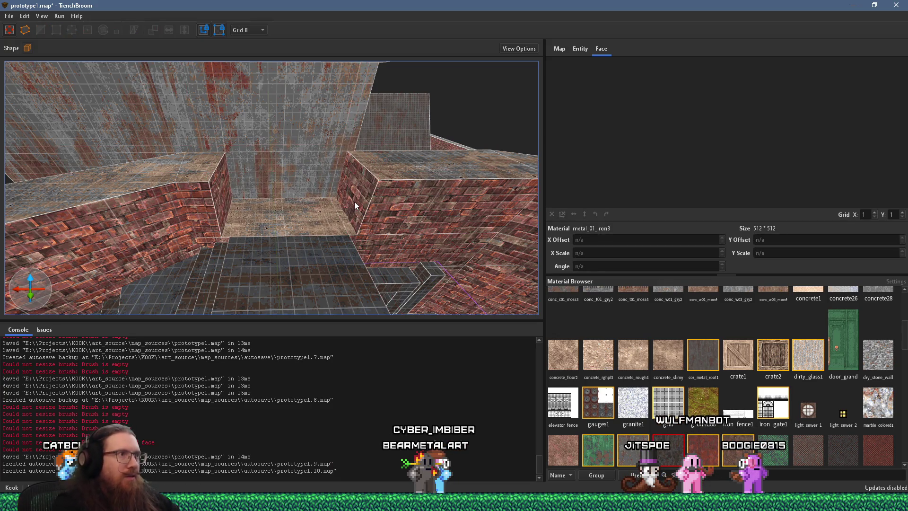
key(w)
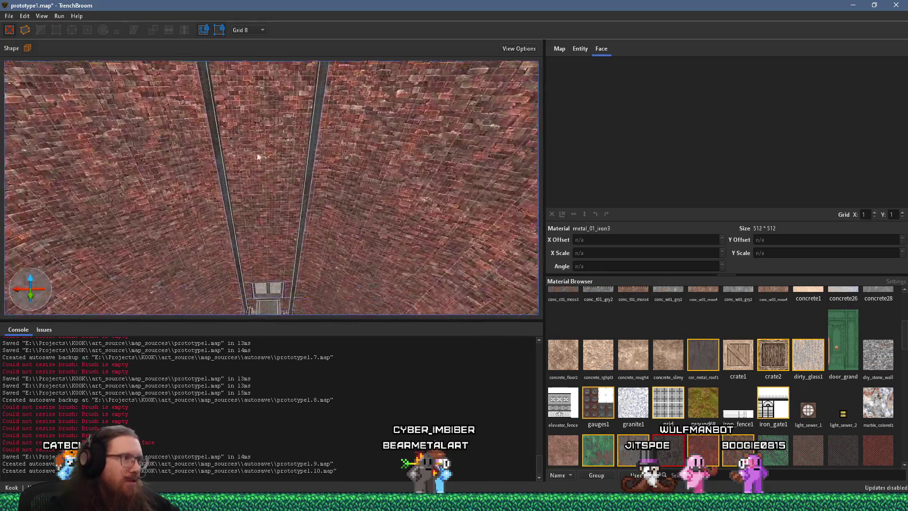
key(w)
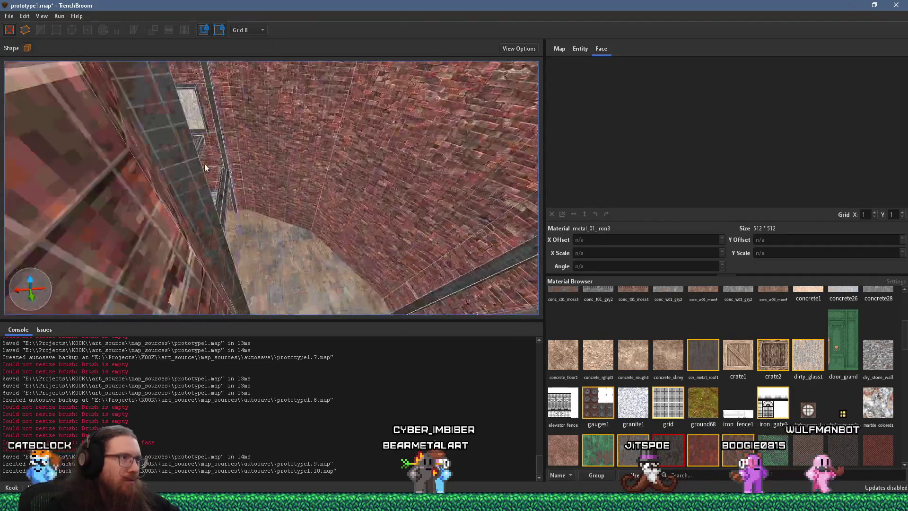
key(w)
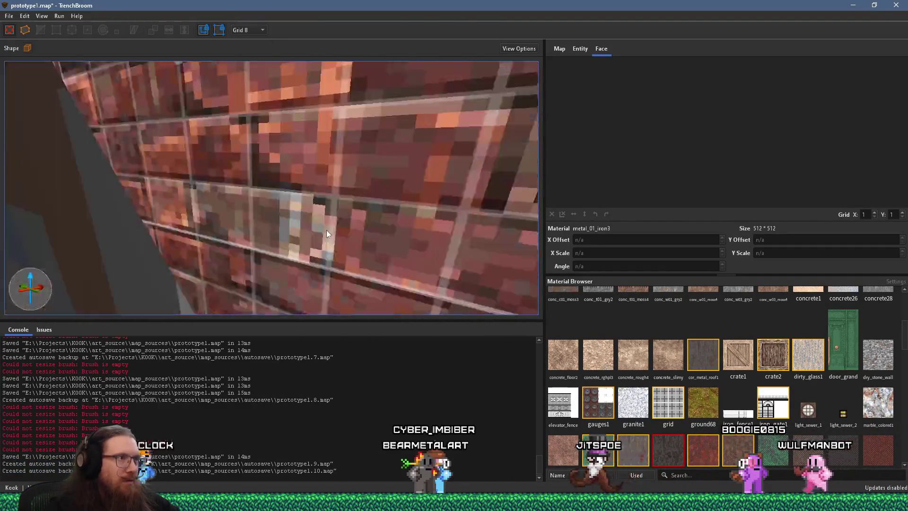
key(w)
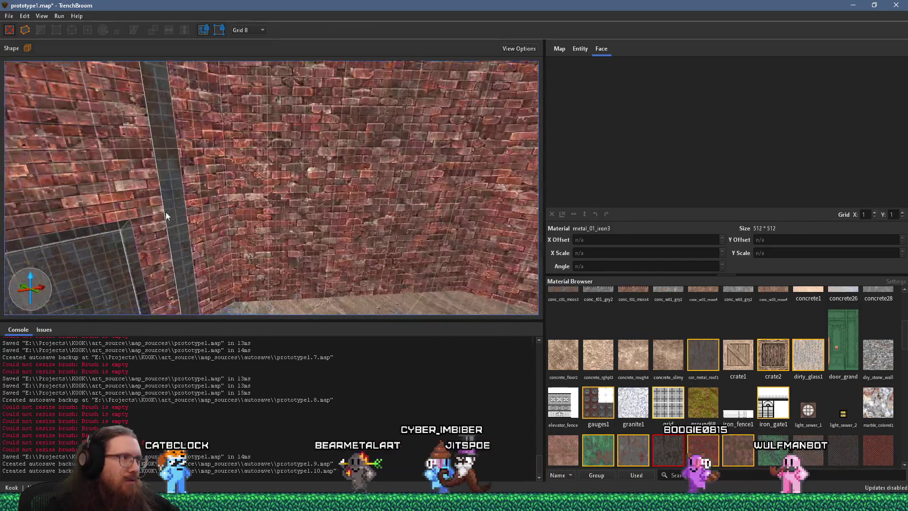
Step: Select the big door frame brush together with both door_sliding brushes
click(194, 170)
ctrl+click(222, 164)
ctrl+click(285, 97)
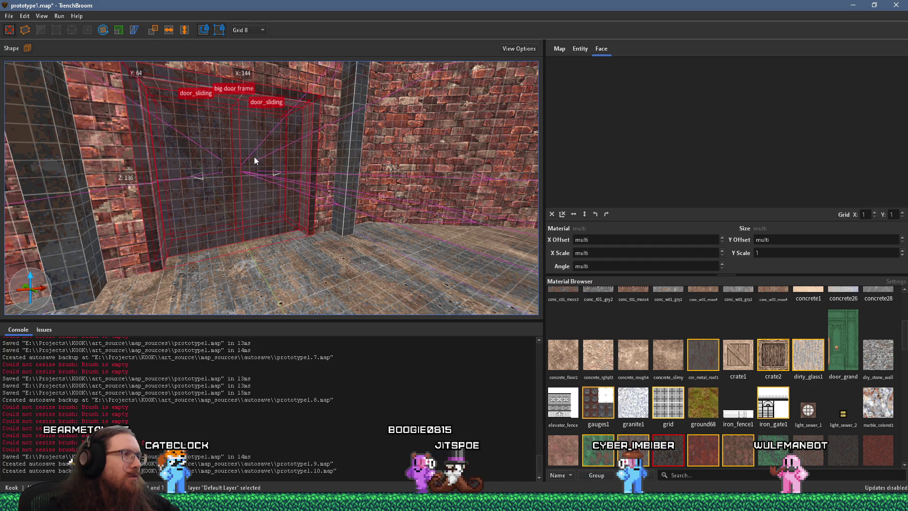
click(303, 189)
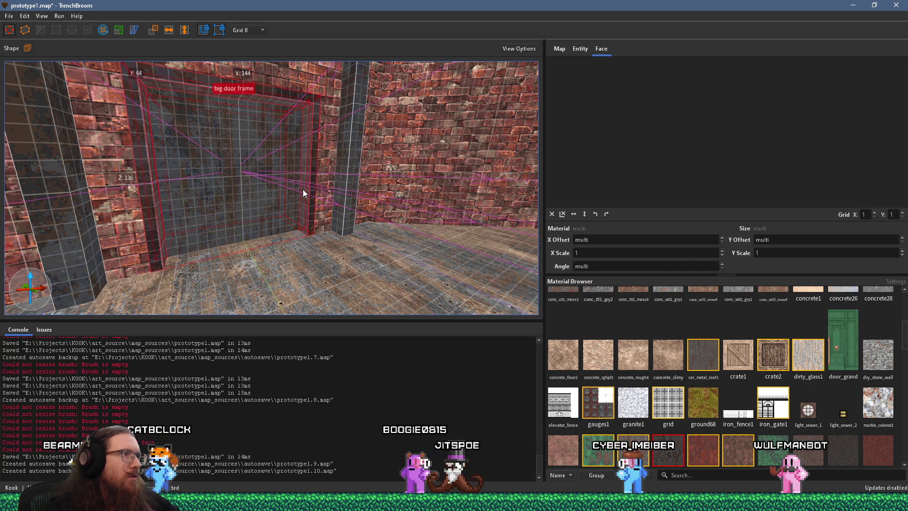
ctrl+click(220, 197)
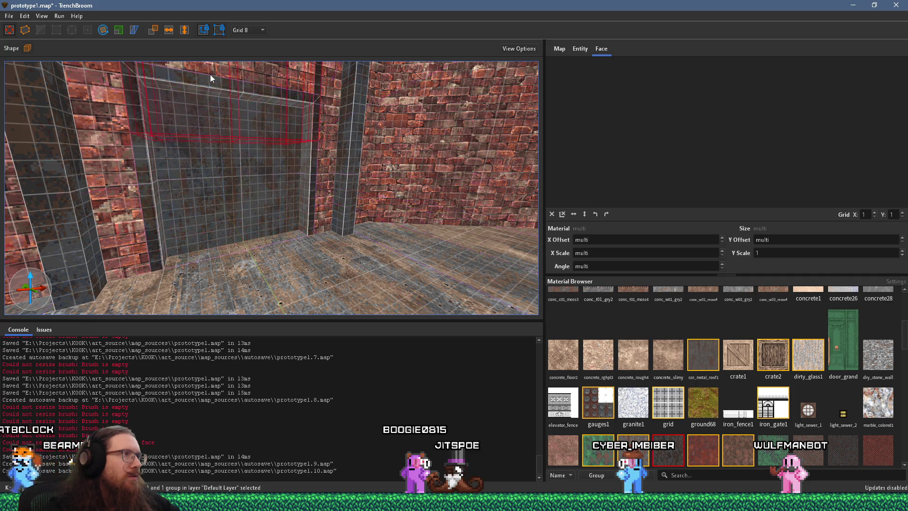
Step: Raise and tilt the camera to look down closely on the selected door brushes
key(ctrl+u)
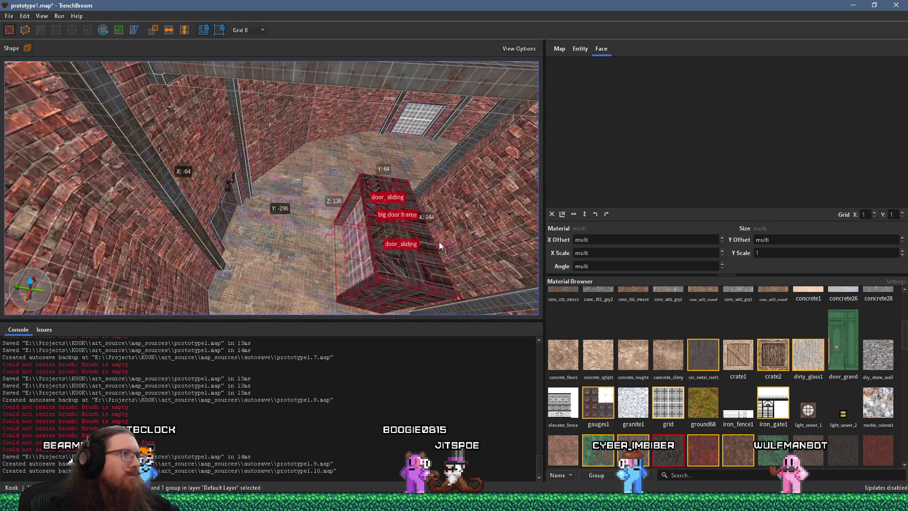
scroll(430, 262, up, 3)
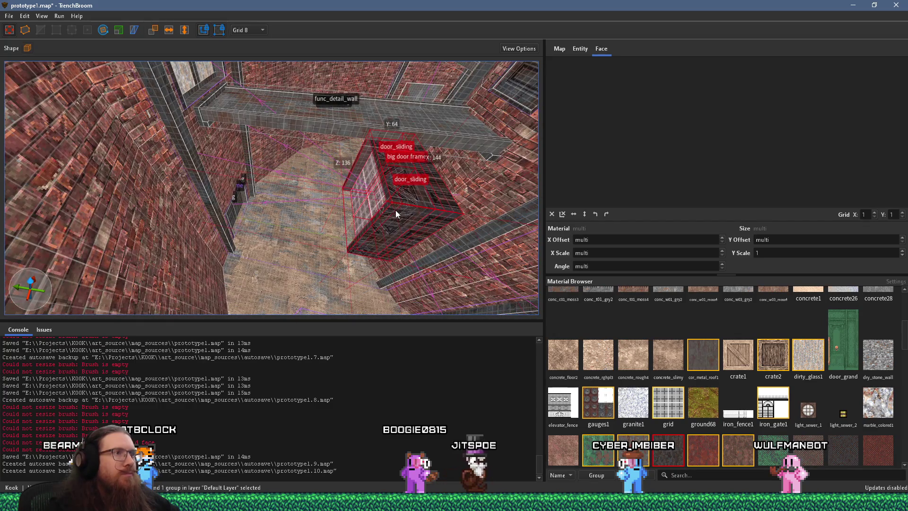
mouse_move(457, 84)
mouse_down()
mouse_move(385, 144)
mouse_move(314, 251)
mouse_up()
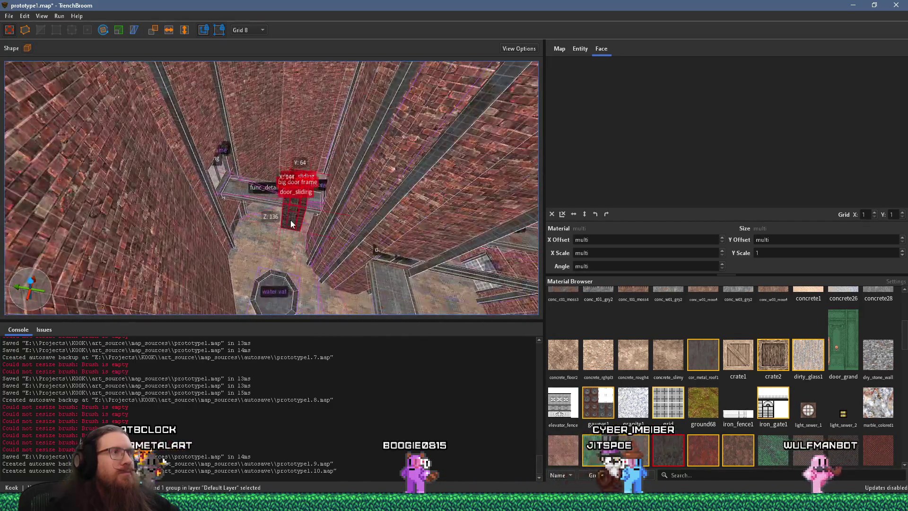
mouse_move(497, 252)
mouse_down()
mouse_move(411, 231)
mouse_move(241, 225)
mouse_move(315, 199)
mouse_move(272, 279)
mouse_move(259, 11)
mouse_move(291, 152)
mouse_move(268, 318)
mouse_move(267, 35)
mouse_move(309, 156)
mouse_move(279, 377)
mouse_up()
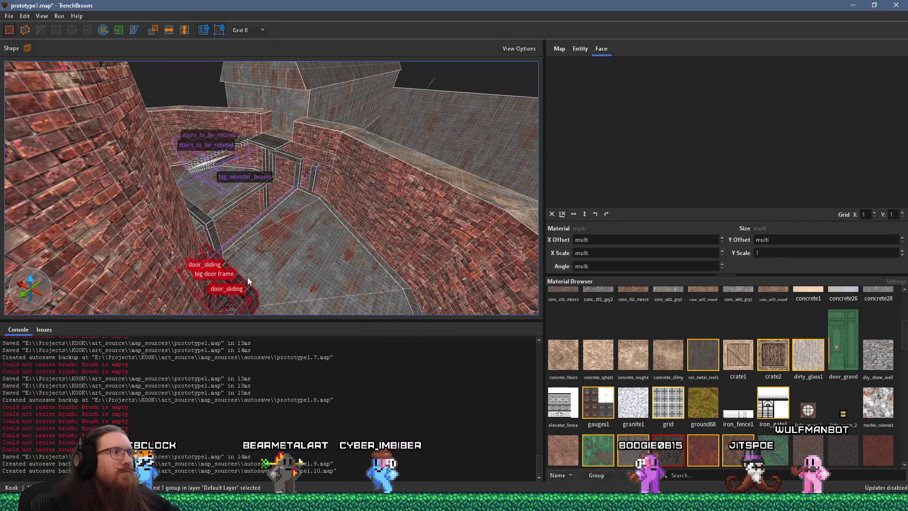
mouse_move(289, 96)
mouse_down()
mouse_move(251, 256)
mouse_move(237, 238)
mouse_move(274, 175)
mouse_move(289, 172)
mouse_move(279, 214)
mouse_move(343, 190)
mouse_move(325, 207)
mouse_up()
scroll(290, 174, up, 5)
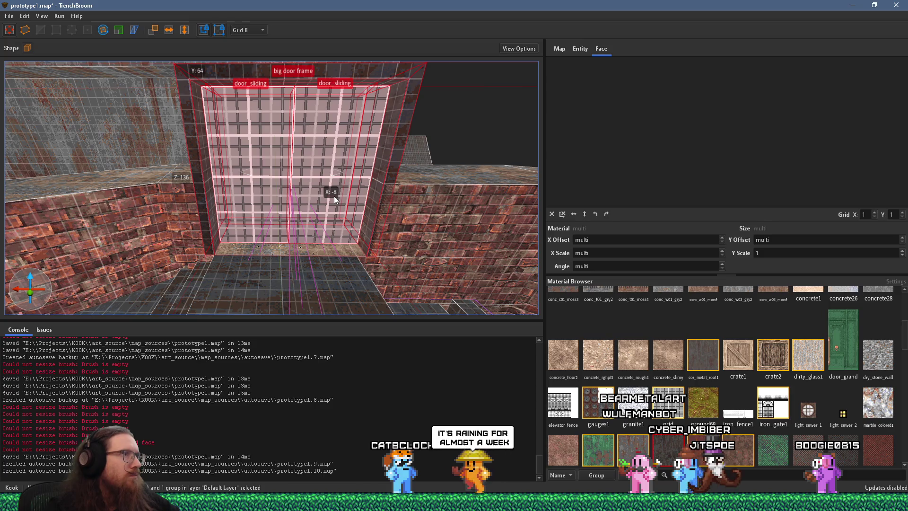
Step: Select the floor brush by the door, then the corner wall brush, and look toward the ceiling
mouse_move(313, 202)
mouse_down()
mouse_move(356, 184)
mouse_move(375, 160)
mouse_move(308, 177)
mouse_move(328, 168)
mouse_move(337, 216)
mouse_move(314, 235)
mouse_up()
click(315, 236)
mouse_move(382, 225)
mouse_down()
mouse_move(339, 226)
mouse_move(391, 245)
mouse_move(339, 269)
mouse_move(364, 232)
mouse_up()
click(365, 231)
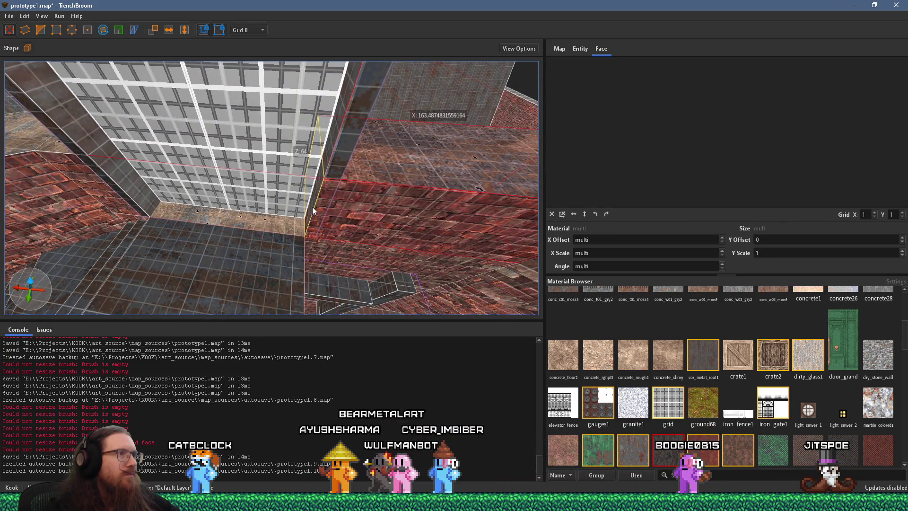
mouse_move(337, 204)
mouse_down()
mouse_move(182, 160)
mouse_move(173, 188)
mouse_move(293, 210)
mouse_move(348, 195)
mouse_move(247, 217)
mouse_move(289, 223)
mouse_move(360, 202)
mouse_up()
scroll(361, 202, down, 5)
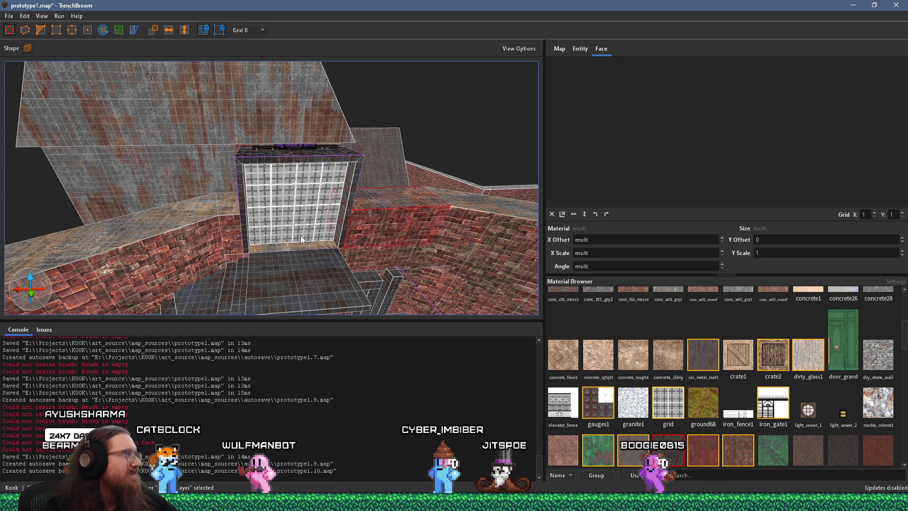
Step: Clear the selection and pick the left and right brick wall brushes beside the door
key(Escape)
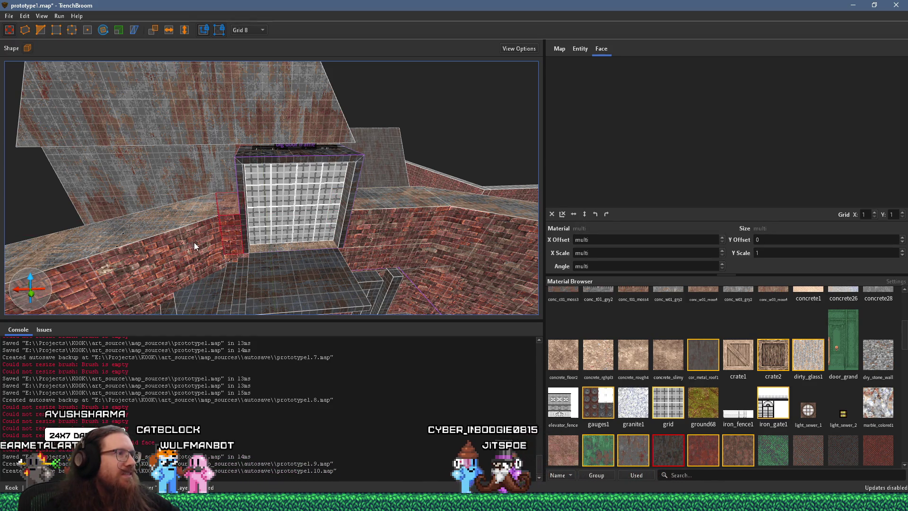
ctrl+click(194, 247)
ctrl+click(406, 225)
Step: Raise the tops of the selected brick walls flanking the door
mouse_move(379, 255)
mouse_down()
mouse_move(417, 249)
mouse_move(373, 212)
mouse_up()
mouse_move(438, 184)
mouse_down()
mouse_move(400, 203)
mouse_move(320, 194)
mouse_move(422, 218)
mouse_move(253, 203)
mouse_up()
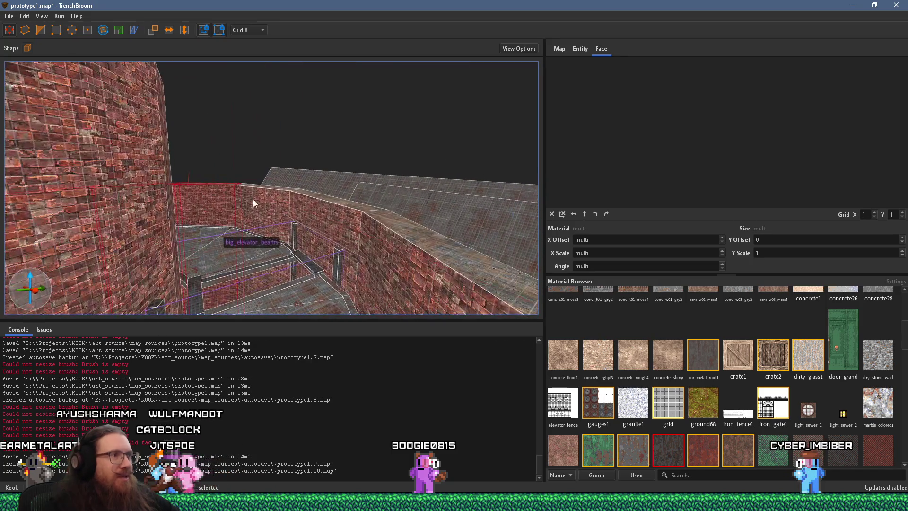
mouse_move(319, 276)
mouse_down()
mouse_move(420, 281)
mouse_move(332, 288)
mouse_move(321, 265)
mouse_move(285, 279)
mouse_move(456, 259)
mouse_move(370, 235)
mouse_move(307, 250)
mouse_move(262, 237)
mouse_move(208, 262)
mouse_up()
scroll(396, 245, down, 5)
mouse_move(358, 244)
mouse_down()
mouse_move(366, 183)
mouse_move(283, 202)
mouse_move(305, 212)
mouse_up()
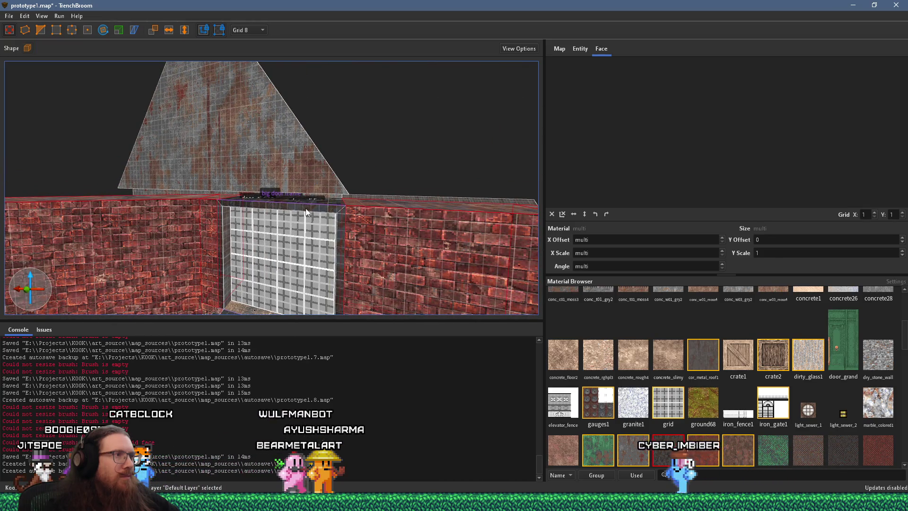
mouse_move(305, 211)
mouse_down()
mouse_move(222, 211)
mouse_move(315, 214)
mouse_up()
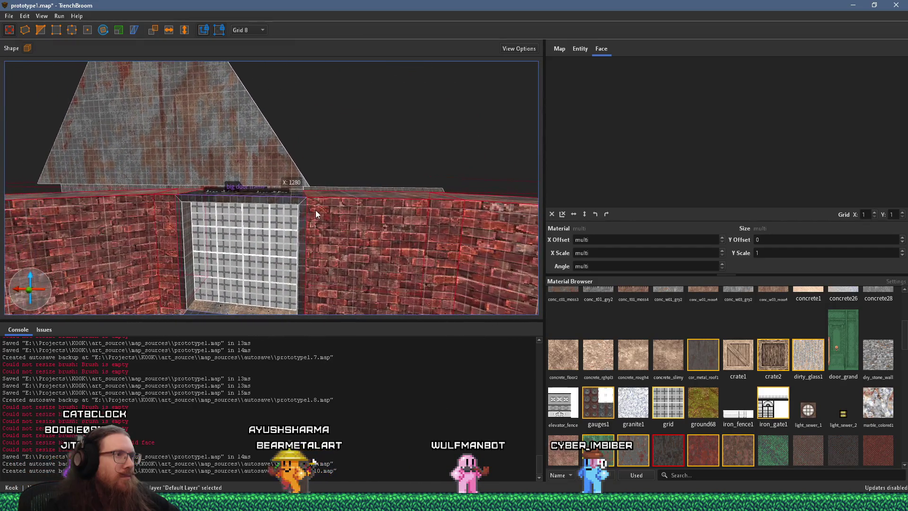
Step: Make the brick walls taller, then select the thin ledge block on the wall top
click(324, 194)
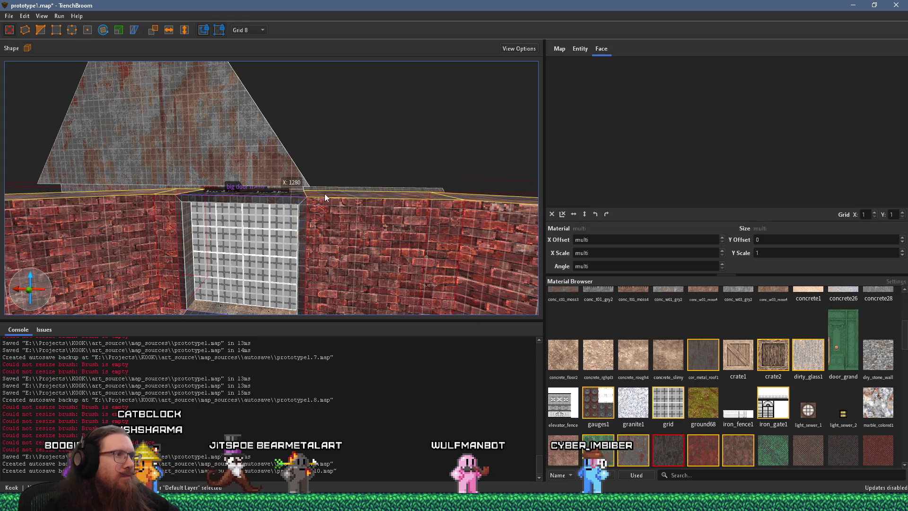
drag(325, 194, 334, 167)
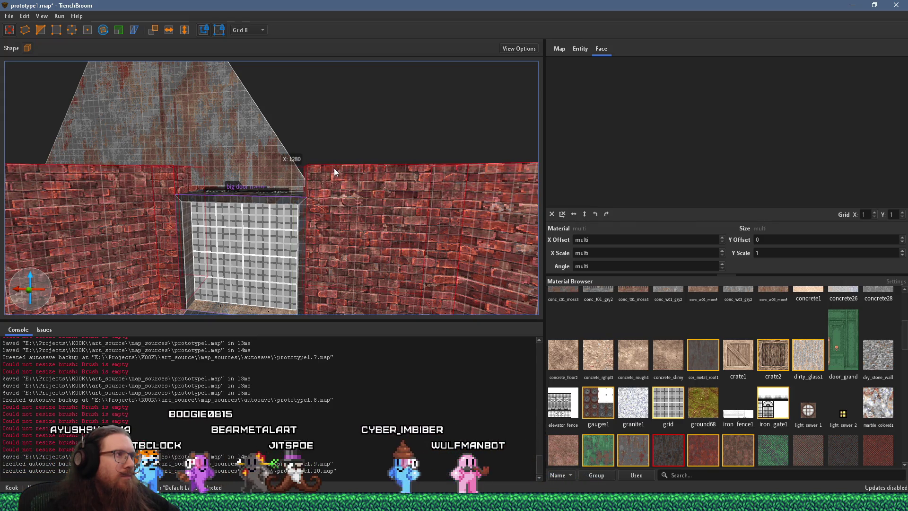
click(329, 177)
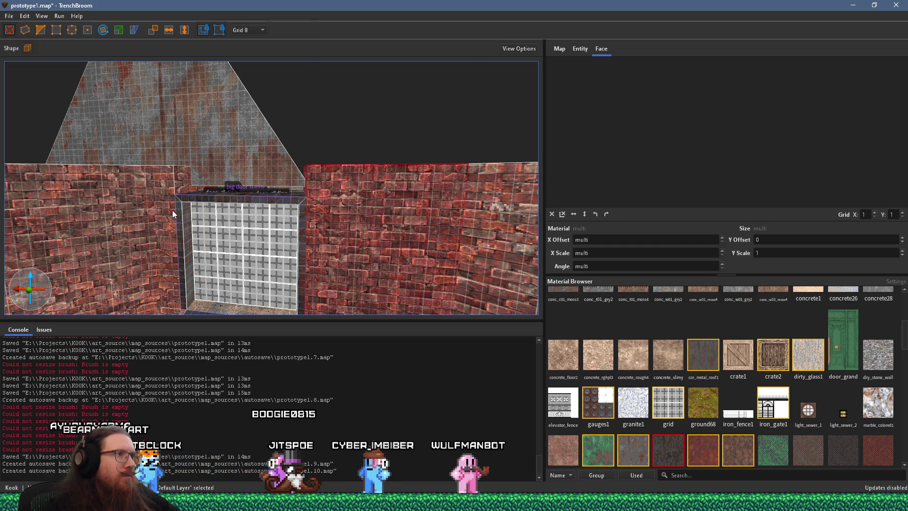
key(q)
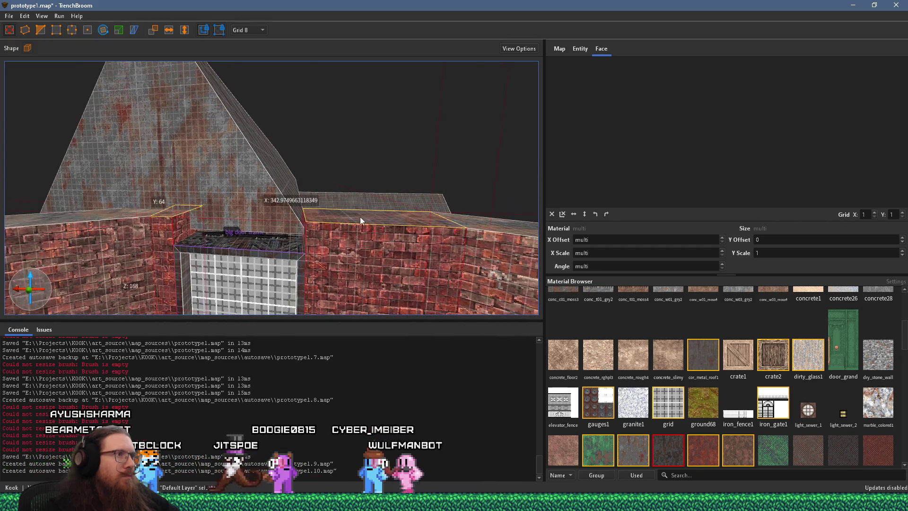
ctrl+click(356, 244)
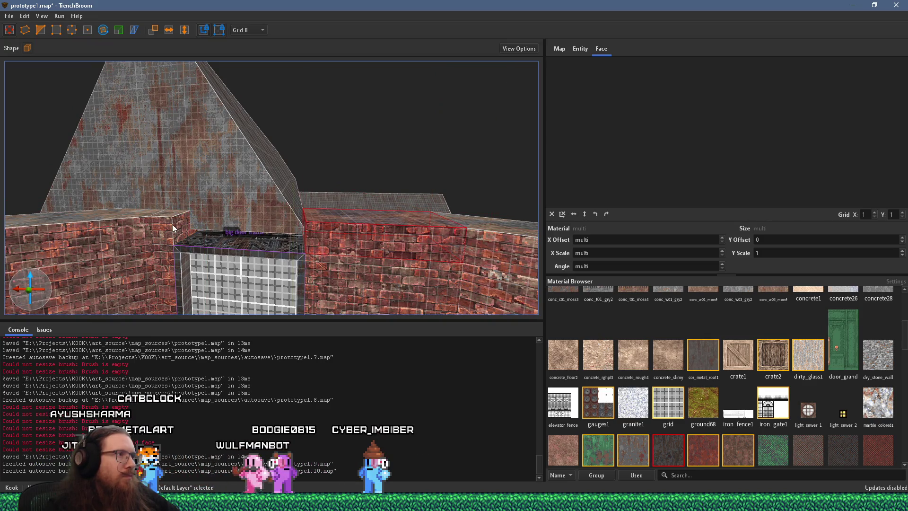
mouse_move(177, 222)
mouse_down()
mouse_move(261, 228)
mouse_move(226, 256)
mouse_move(141, 286)
mouse_move(344, 181)
mouse_up()
Step: Change both door_sliding panels' trigger_group_name to door_pair_silo_top, then deselect them
click(340, 195)
ctrl+click(302, 208)
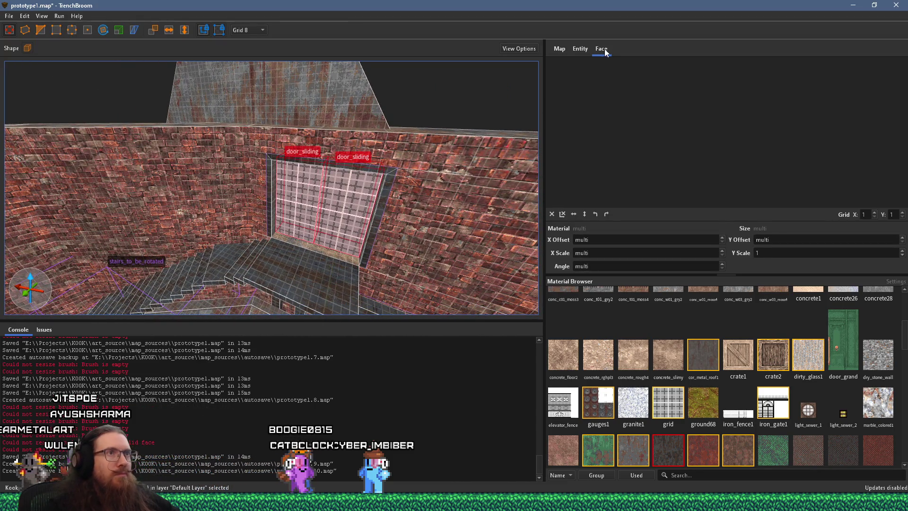
click(586, 50)
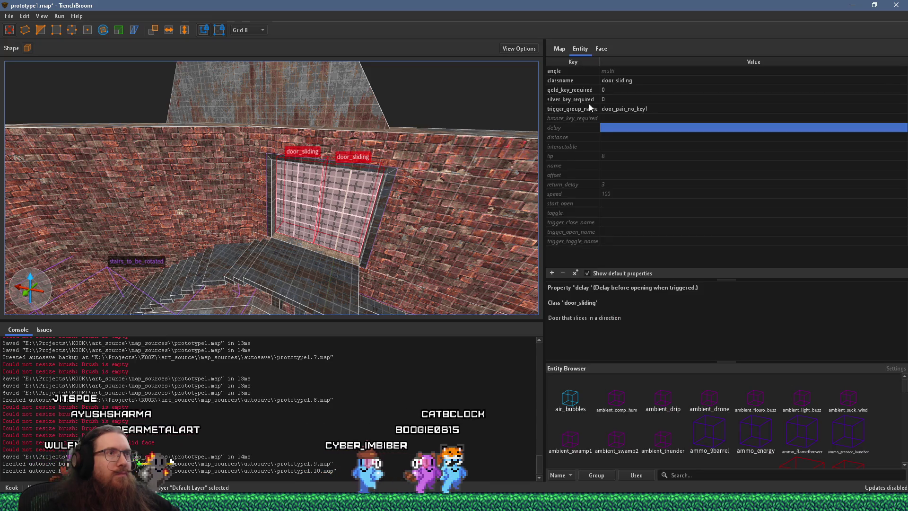
mouse_move(586, 110)
double_click(624, 111)
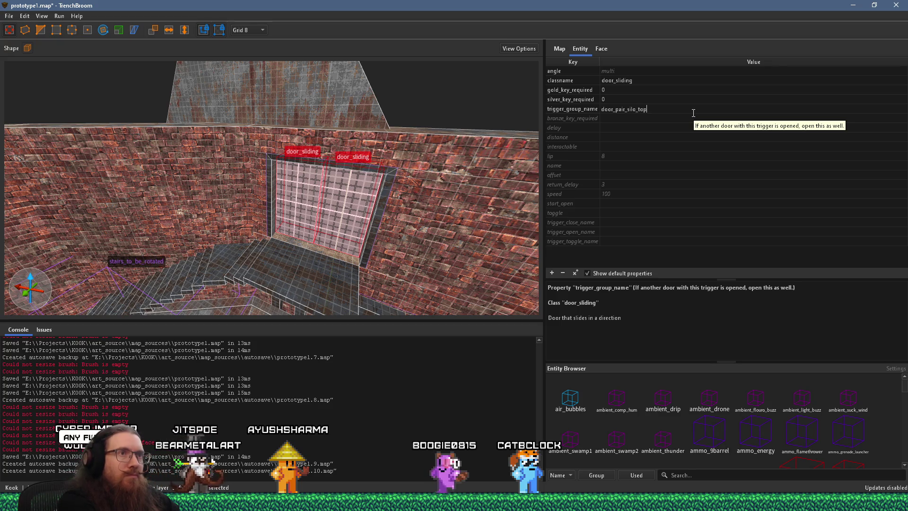
key(Return)
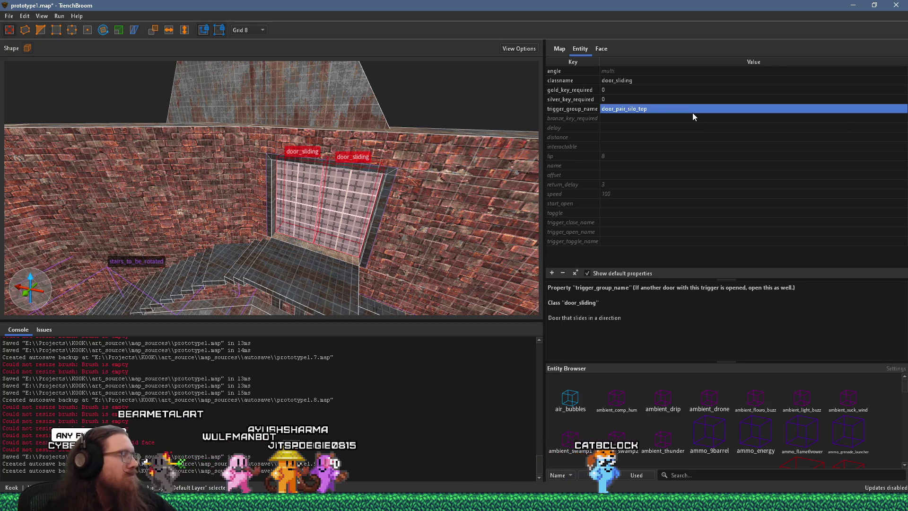
mouse_move(466, 230)
mouse_down()
mouse_move(366, 285)
mouse_move(310, 238)
mouse_move(107, 183)
mouse_move(189, 180)
mouse_move(163, 182)
mouse_move(261, 203)
mouse_move(357, 190)
mouse_move(427, 240)
mouse_move(417, 250)
mouse_move(282, 237)
mouse_move(382, 236)
mouse_move(332, 229)
mouse_move(296, 246)
mouse_move(303, 234)
mouse_move(269, 129)
mouse_move(250, 110)
mouse_up()
key(Escape)
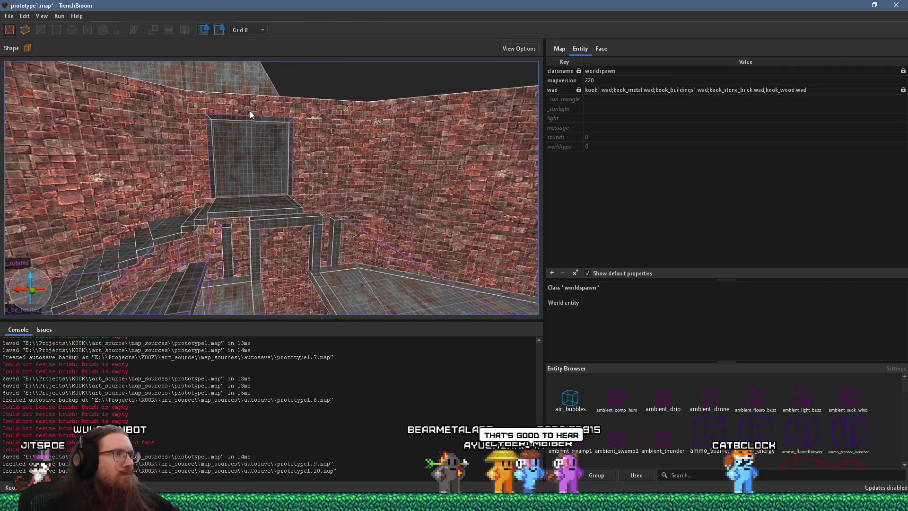
scroll(250, 177, up, 10)
mouse_move(274, 224)
mouse_down()
mouse_move(347, 290)
mouse_move(279, 272)
mouse_move(239, 209)
mouse_move(174, 204)
mouse_move(175, 185)
mouse_move(219, 152)
mouse_move(233, 168)
mouse_move(149, 215)
mouse_move(136, 242)
mouse_move(149, 252)
mouse_move(313, 162)
mouse_move(257, 218)
mouse_move(212, 230)
mouse_move(226, 230)
mouse_move(120, 177)
mouse_move(213, 234)
mouse_move(182, 248)
mouse_move(151, 247)
mouse_move(292, 172)
mouse_move(255, 192)
mouse_move(234, 183)
mouse_move(265, 201)
mouse_move(266, 173)
mouse_up()
click(292, 172)
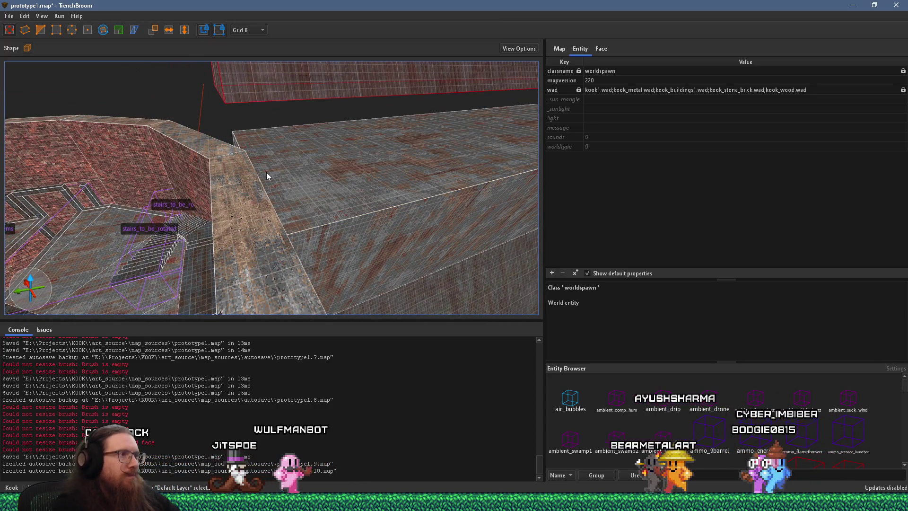
key(ctrl+z)
mouse_move(266, 172)
mouse_down()
mouse_move(246, 162)
mouse_move(286, 160)
mouse_move(299, 148)
mouse_move(486, 187)
mouse_move(364, 166)
mouse_move(255, 203)
mouse_move(426, 117)
mouse_move(326, 192)
mouse_move(520, 163)
mouse_move(340, 238)
mouse_move(411, 165)
mouse_move(235, 143)
mouse_move(284, 126)
mouse_move(173, 191)
mouse_move(71, 191)
mouse_move(125, 184)
mouse_move(171, 150)
mouse_move(184, 186)
mouse_move(156, 122)
mouse_move(185, 153)
mouse_move(262, 132)
mouse_move(280, 110)
mouse_move(221, 167)
mouse_move(183, 170)
mouse_move(311, 220)
mouse_move(343, 210)
mouse_move(304, 196)
mouse_move(230, 200)
mouse_move(251, 181)
mouse_move(298, 192)
mouse_move(325, 221)
mouse_move(308, 190)
mouse_move(427, 210)
mouse_move(434, 231)
mouse_move(396, 214)
mouse_up()
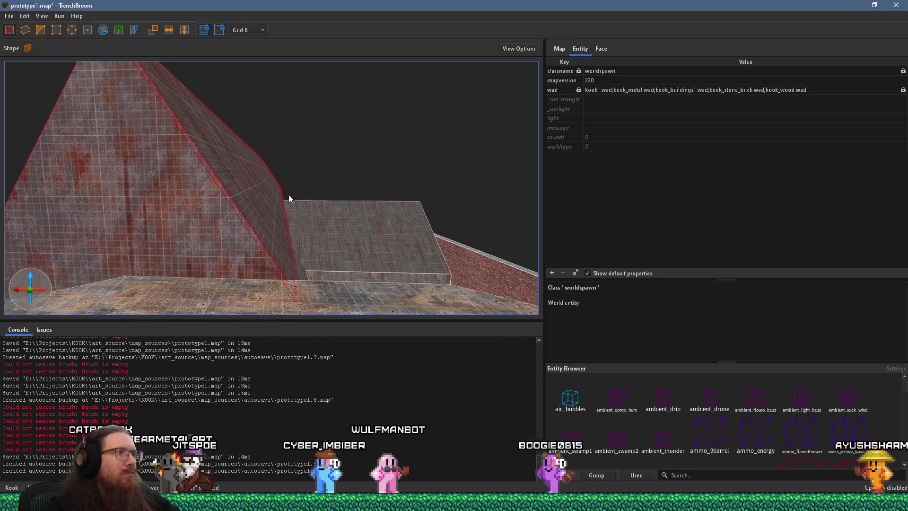
Step: Drag the ceiling brush's side face outward to extend it further sideways
scroll(290, 195, up, 5)
scroll(226, 81, down, 4)
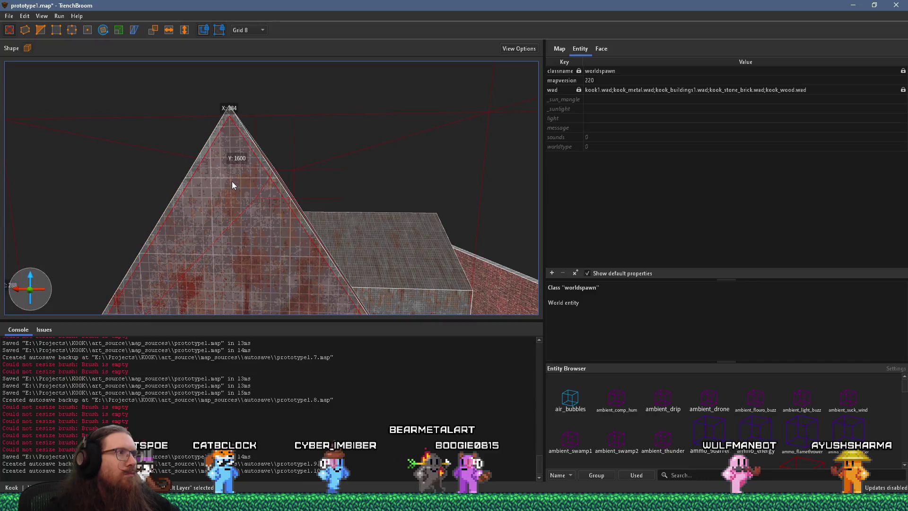
scroll(267, 234, up, 6)
scroll(284, 231, down, 4)
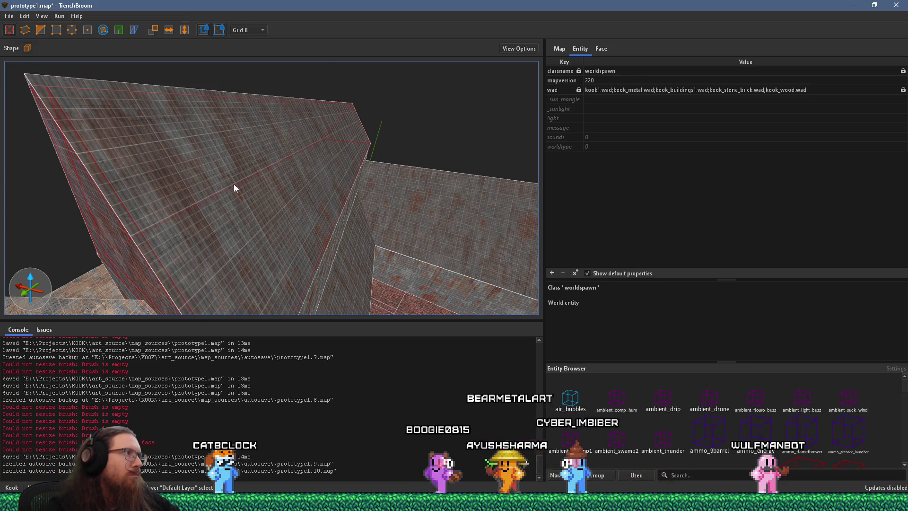
scroll(234, 183, up, 8)
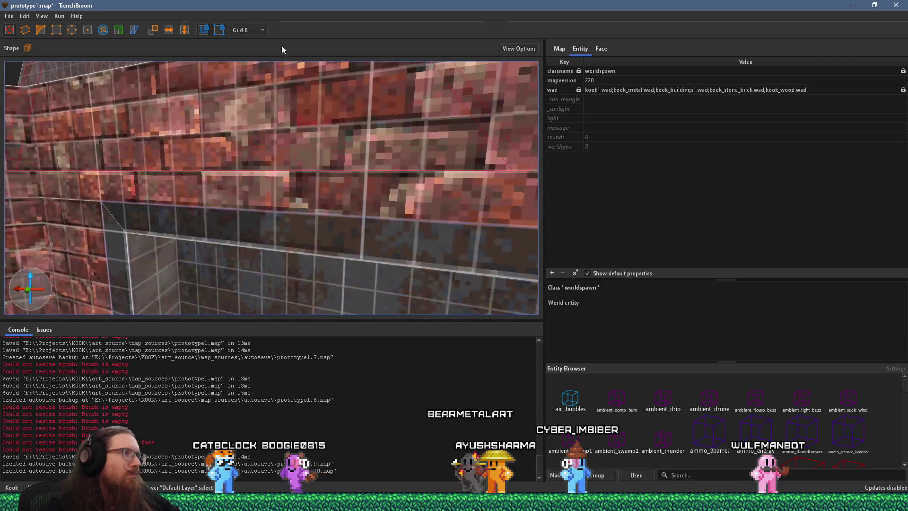
mouse_move(254, 207)
mouse_down()
mouse_move(252, 153)
mouse_move(270, 166)
mouse_move(337, 164)
mouse_up()
drag(294, 125, 358, 125)
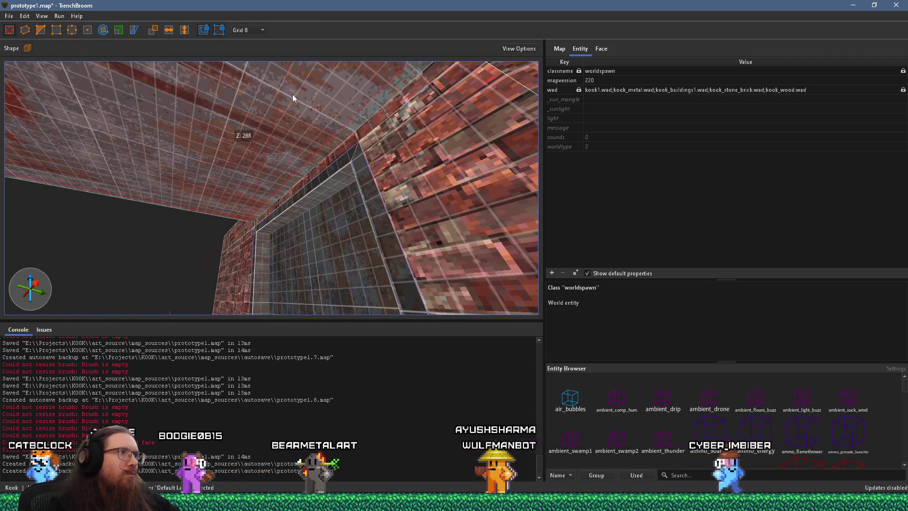
drag(263, 90, 73, 61)
mouse_move(140, 71)
mouse_down()
mouse_move(190, 166)
mouse_move(218, 171)
mouse_move(230, 155)
mouse_move(211, 167)
mouse_move(277, 153)
mouse_move(328, 107)
mouse_move(398, 185)
mouse_move(361, 169)
mouse_move(467, 195)
mouse_move(400, 204)
mouse_move(378, 187)
mouse_move(250, 221)
mouse_move(358, 192)
mouse_move(455, 193)
mouse_move(410, 181)
mouse_move(516, 204)
mouse_up()
mouse_move(393, 196)
mouse_down()
mouse_move(439, 112)
mouse_move(420, 109)
mouse_move(237, 166)
mouse_move(271, 152)
mouse_move(150, 167)
mouse_move(121, 180)
mouse_move(49, 176)
mouse_move(303, 156)
mouse_move(179, 142)
mouse_move(193, 233)
mouse_move(238, 306)
mouse_up()
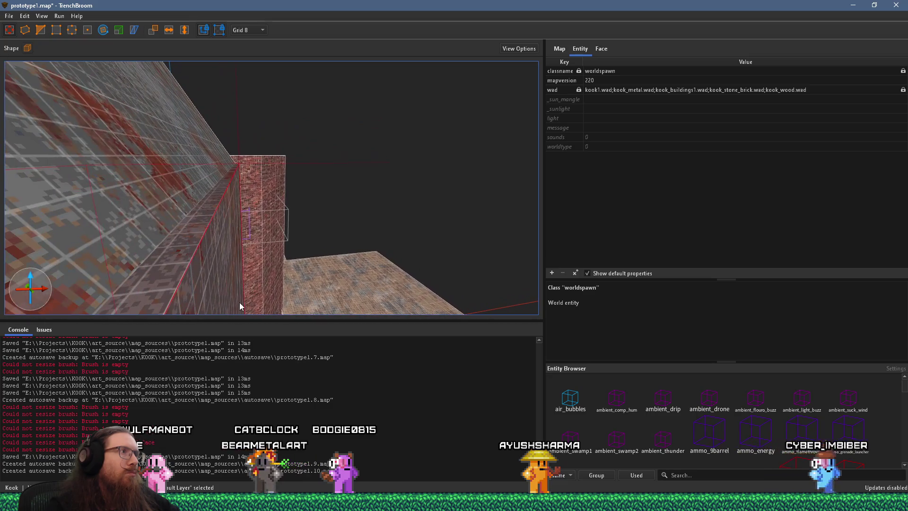
Step: Inspect the tall wall brush, then select the long metal wall brush
click(223, 271)
drag(201, 265, 232, 240)
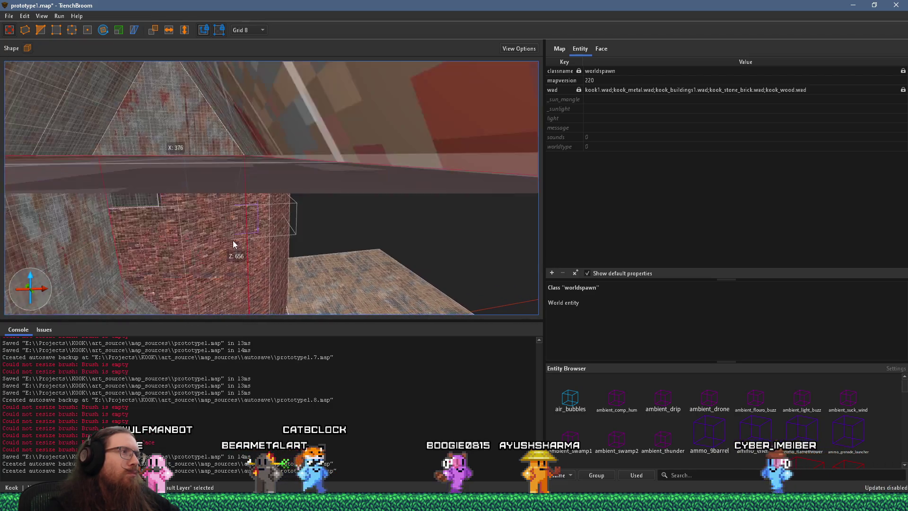
scroll(227, 236, up, 5)
scroll(192, 221, up, 3)
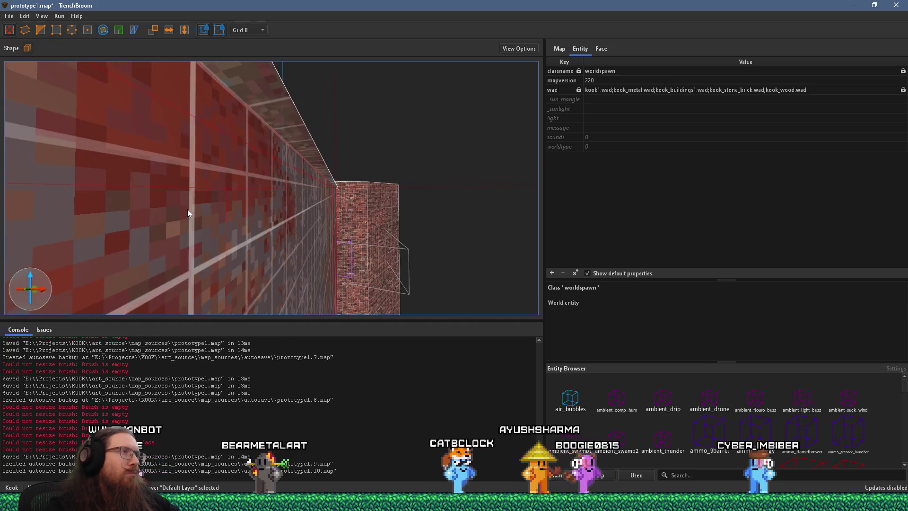
key(Escape)
mouse_move(399, 271)
mouse_down()
mouse_move(270, 199)
mouse_move(247, 152)
mouse_move(237, 198)
mouse_move(227, 187)
mouse_move(232, 124)
mouse_move(415, 57)
mouse_move(343, 102)
mouse_move(355, 219)
mouse_move(296, 203)
mouse_move(338, 265)
mouse_move(256, 228)
mouse_move(237, 208)
mouse_move(255, 238)
mouse_up()
click(333, 109)
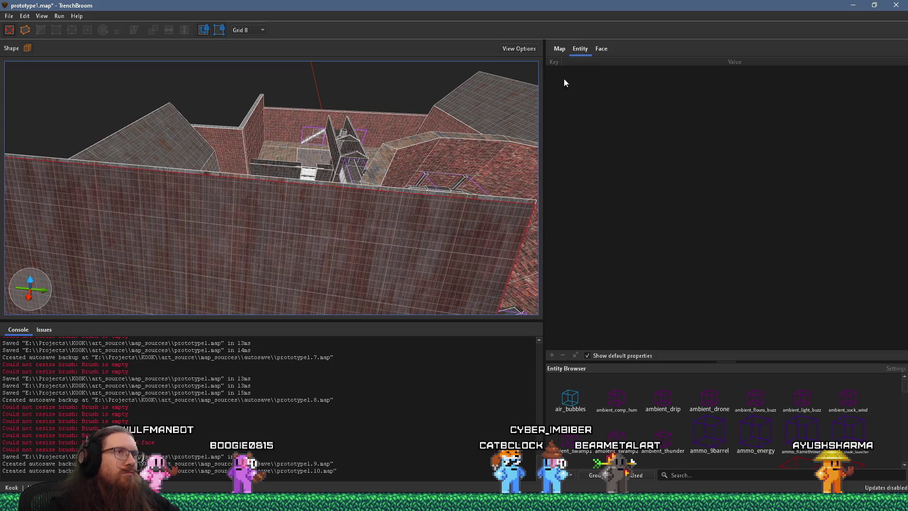
Step: Reset the metal wall's cor_metal_roof1 texture offset and rotation to 0
click(601, 49)
click(551, 214)
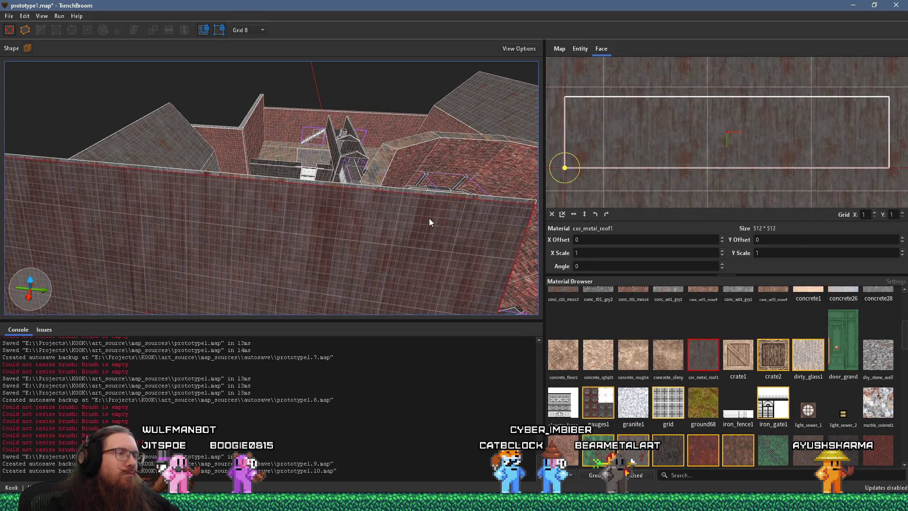
mouse_move(412, 191)
mouse_down()
mouse_move(413, 64)
mouse_move(263, 238)
mouse_move(309, 201)
mouse_move(285, 197)
mouse_move(313, 100)
mouse_move(369, 108)
mouse_up()
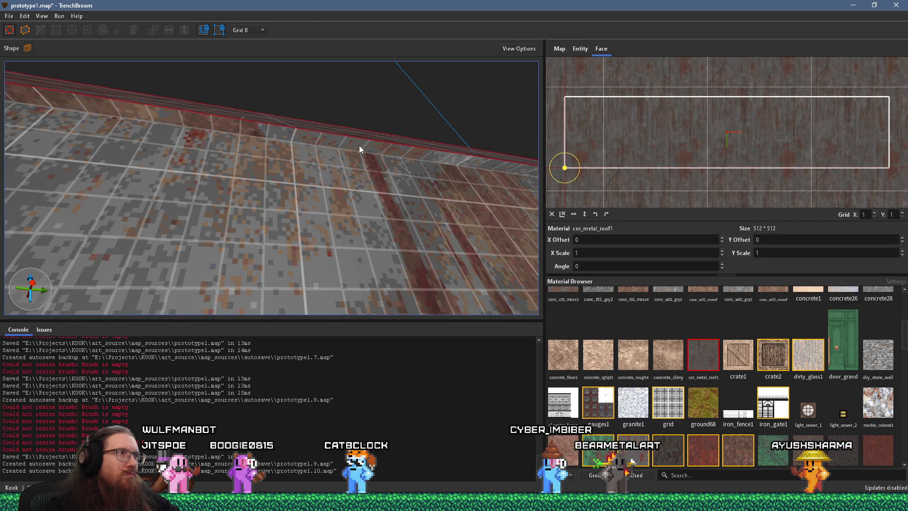
mouse_move(359, 146)
mouse_down()
mouse_move(278, 222)
mouse_move(388, 189)
mouse_move(407, 209)
mouse_move(342, 219)
mouse_move(247, 170)
mouse_move(210, 170)
mouse_move(281, 235)
mouse_move(288, 289)
mouse_move(229, 312)
mouse_move(161, 157)
mouse_move(208, 119)
mouse_move(225, 121)
mouse_move(255, 171)
mouse_move(158, 235)
mouse_move(194, 168)
mouse_move(209, 249)
mouse_move(200, 304)
mouse_up()
Step: Select several pyramid roof faces and switch to the vertex tool
shift+click(255, 178)
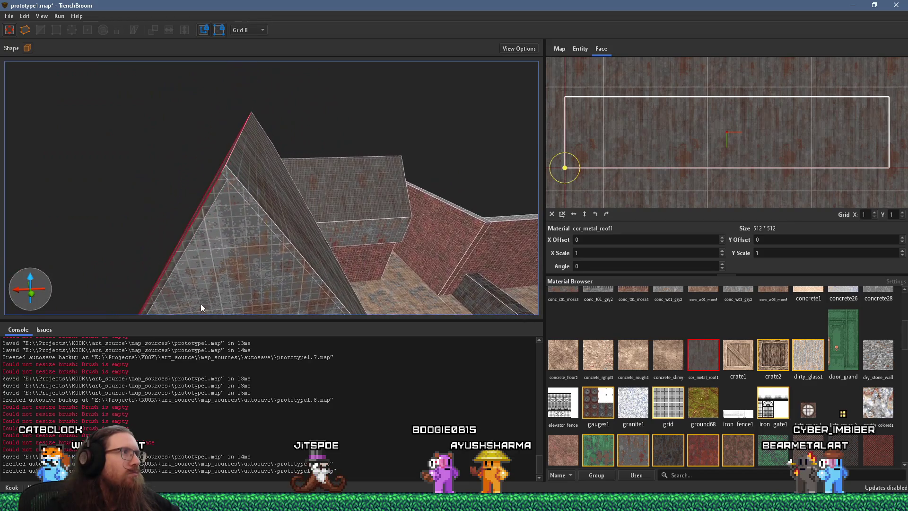
shift+click(257, 206)
drag(256, 205, 262, 215)
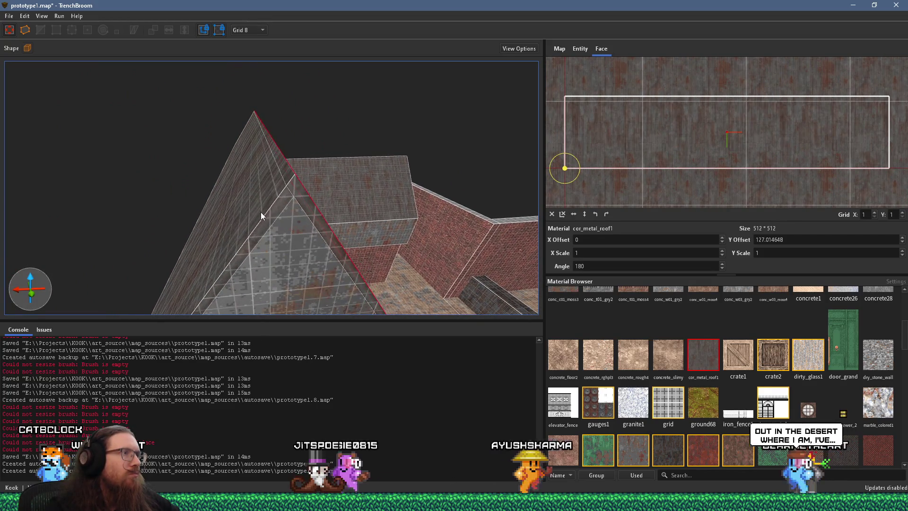
shift+click(272, 209)
click(41, 30)
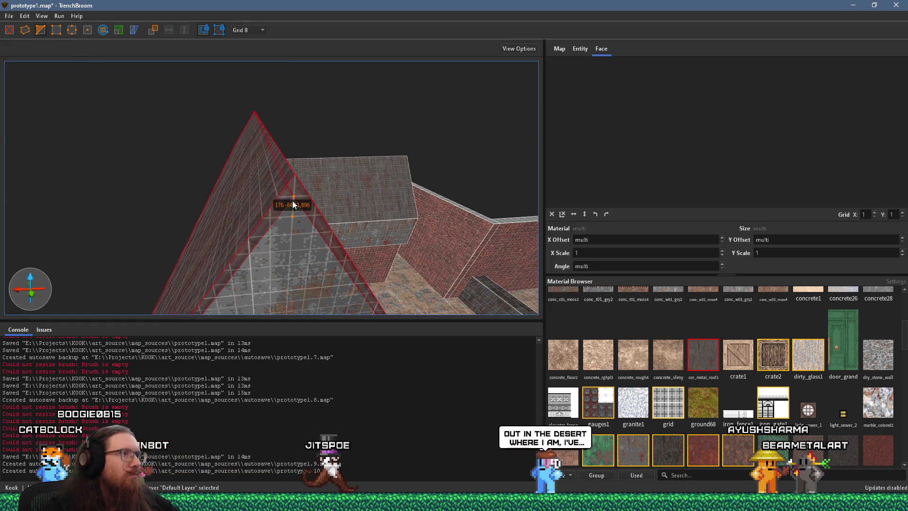
key(v)
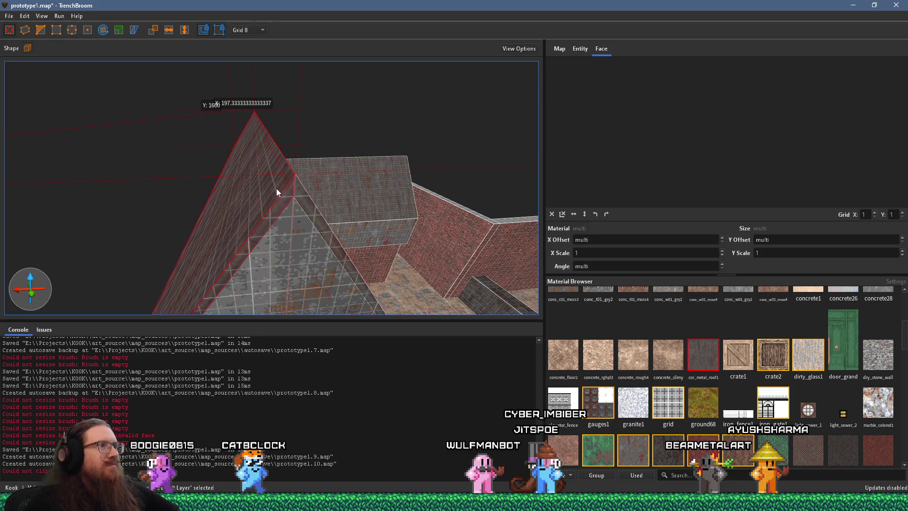
scroll(307, 261, up, 5)
scroll(280, 232, up, 3)
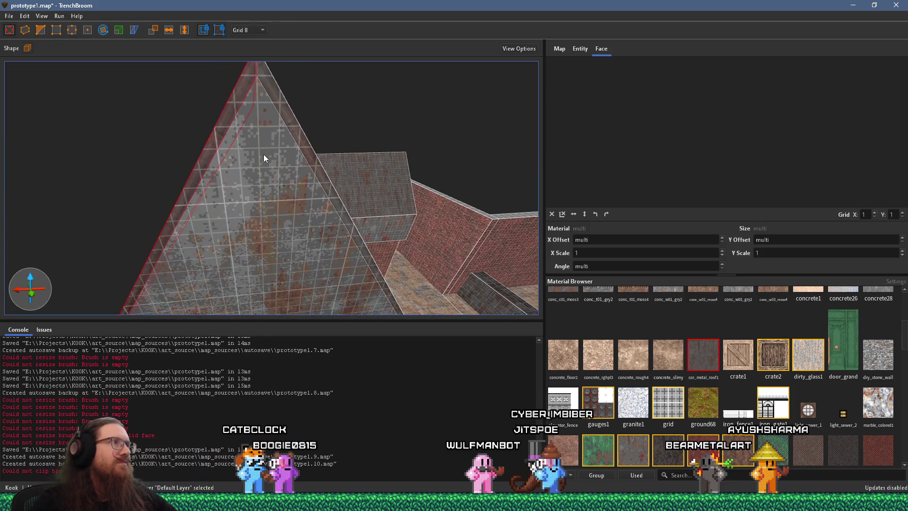
mouse_move(230, 160)
mouse_down()
mouse_move(272, 224)
mouse_move(277, 271)
mouse_move(340, 193)
mouse_move(344, 244)
mouse_up()
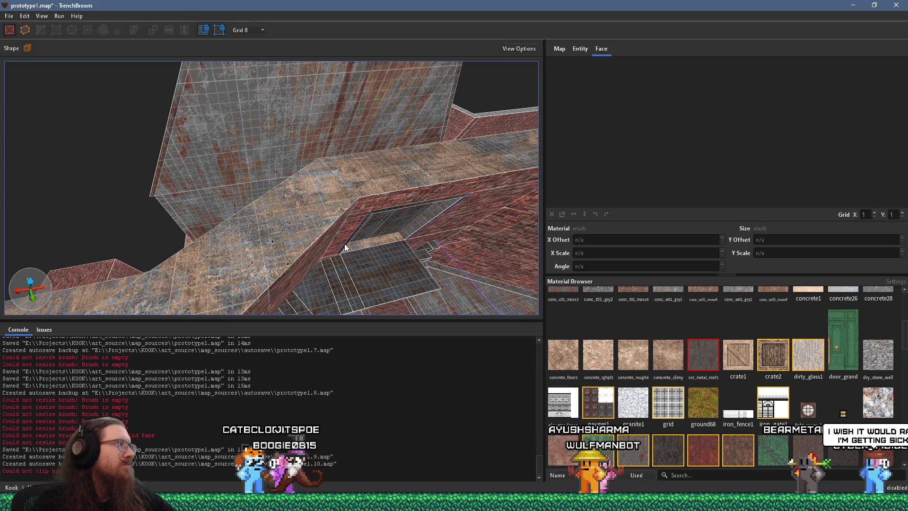
mouse_move(344, 244)
mouse_down()
mouse_move(309, 242)
mouse_move(399, 222)
mouse_move(334, 228)
mouse_move(422, 205)
mouse_move(366, 225)
mouse_move(425, 215)
mouse_move(473, 177)
mouse_move(369, 201)
mouse_move(403, 191)
mouse_move(391, 218)
mouse_move(456, 243)
mouse_move(292, 213)
mouse_move(412, 244)
mouse_move(303, 249)
mouse_move(366, 236)
mouse_move(166, 223)
mouse_up()
click(235, 227)
mouse_move(237, 231)
mouse_down()
mouse_move(307, 230)
mouse_move(266, 248)
mouse_move(424, 302)
mouse_move(401, 280)
mouse_move(390, 308)
mouse_move(364, 275)
mouse_move(316, 256)
mouse_move(279, 276)
mouse_move(293, 282)
mouse_move(321, 235)
mouse_move(318, 221)
mouse_up()
shift+click(336, 173)
mouse_move(336, 173)
mouse_down()
mouse_move(285, 195)
mouse_move(348, 281)
mouse_move(372, 240)
mouse_move(263, 111)
mouse_move(283, 189)
mouse_up()
ctrl+shift+click(283, 203)
mouse_move(265, 233)
mouse_down()
mouse_move(300, 208)
mouse_move(127, 238)
mouse_move(79, 258)
mouse_up()
mouse_move(188, 269)
mouse_down()
mouse_move(288, 288)
mouse_move(313, 306)
mouse_move(305, 294)
mouse_move(349, 256)
mouse_move(319, 247)
mouse_move(308, 212)
mouse_move(304, 224)
mouse_move(336, 223)
mouse_up()
click(336, 223)
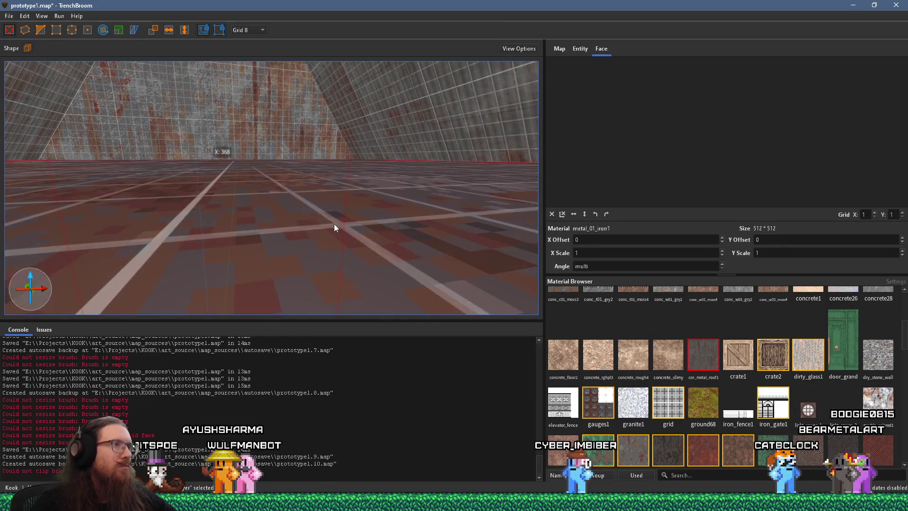
scroll(335, 224, down, 5)
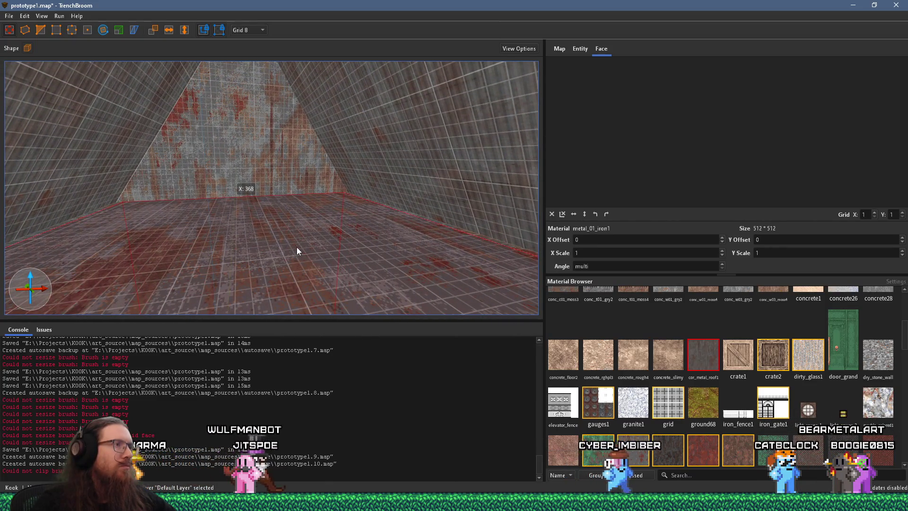
shift+click(257, 187)
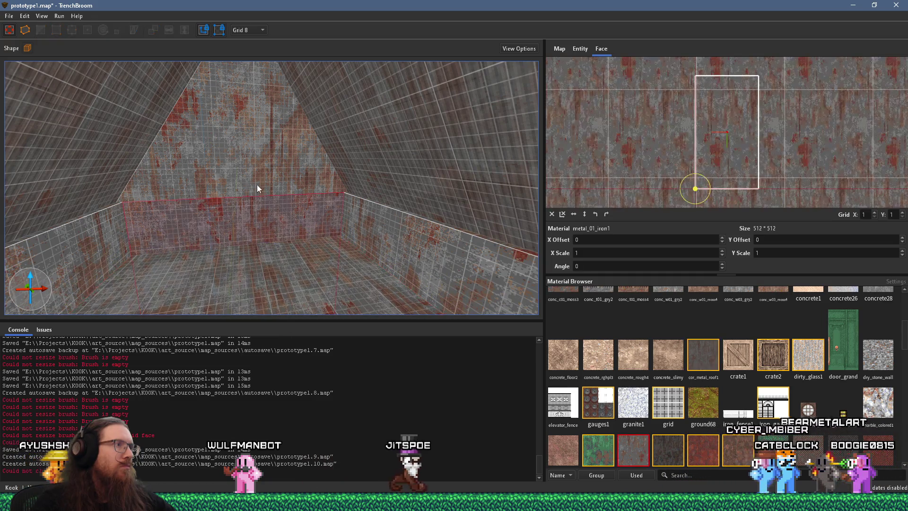
Step: Select the brush and extrude a new brick block across the bottom of the niche
mouse_move(251, 244)
mouse_down()
mouse_move(261, 214)
mouse_move(275, 217)
mouse_move(266, 215)
mouse_move(266, 300)
mouse_move(249, 192)
mouse_move(239, 229)
mouse_move(289, 241)
mouse_move(301, 270)
mouse_move(293, 275)
mouse_move(397, 282)
mouse_move(376, 301)
mouse_move(369, 272)
mouse_move(399, 264)
mouse_move(306, 269)
mouse_move(325, 307)
mouse_move(334, 279)
mouse_move(334, 268)
mouse_move(303, 320)
mouse_move(272, 283)
mouse_move(296, 260)
mouse_move(37, 309)
mouse_move(186, 241)
mouse_move(413, 278)
mouse_move(401, 280)
mouse_move(424, 306)
mouse_move(415, 264)
mouse_move(393, 266)
mouse_up()
click(274, 227)
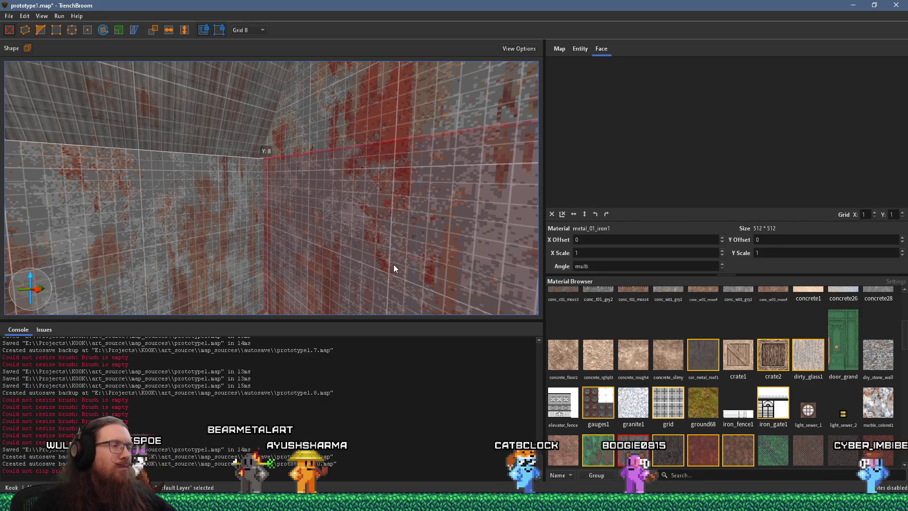
mouse_move(318, 271)
mouse_down()
mouse_move(429, 267)
mouse_move(259, 229)
mouse_up()
mouse_move(371, 243)
mouse_down()
mouse_move(433, 253)
mouse_move(360, 247)
mouse_move(312, 228)
mouse_move(325, 262)
mouse_move(374, 260)
mouse_move(318, 259)
mouse_move(320, 251)
mouse_move(345, 248)
mouse_move(390, 287)
mouse_move(364, 299)
mouse_move(352, 291)
mouse_move(357, 211)
mouse_move(289, 204)
mouse_move(301, 172)
mouse_move(410, 169)
mouse_move(366, 185)
mouse_move(214, 199)
mouse_move(294, 136)
mouse_move(297, 191)
mouse_up()
Step: Look down at the niche's brick block and select the floor face
scroll(299, 197, down, 5)
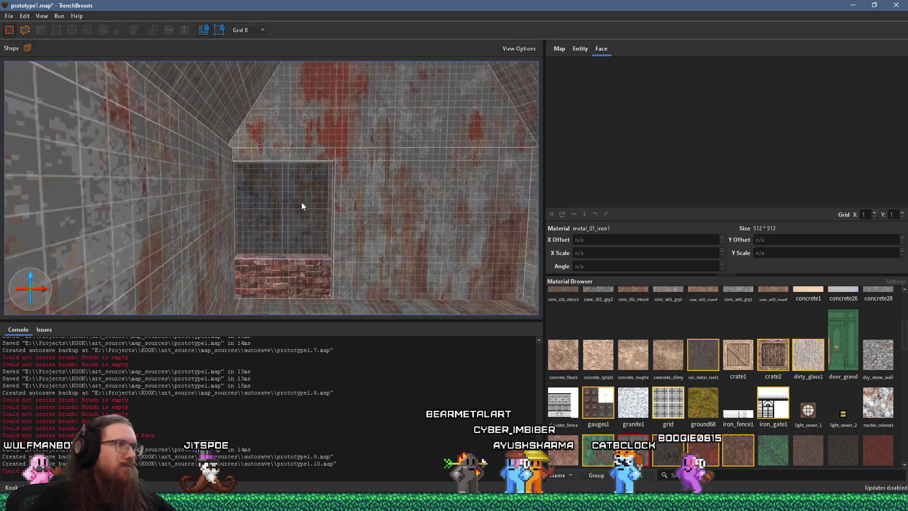
scroll(313, 235, up, 3)
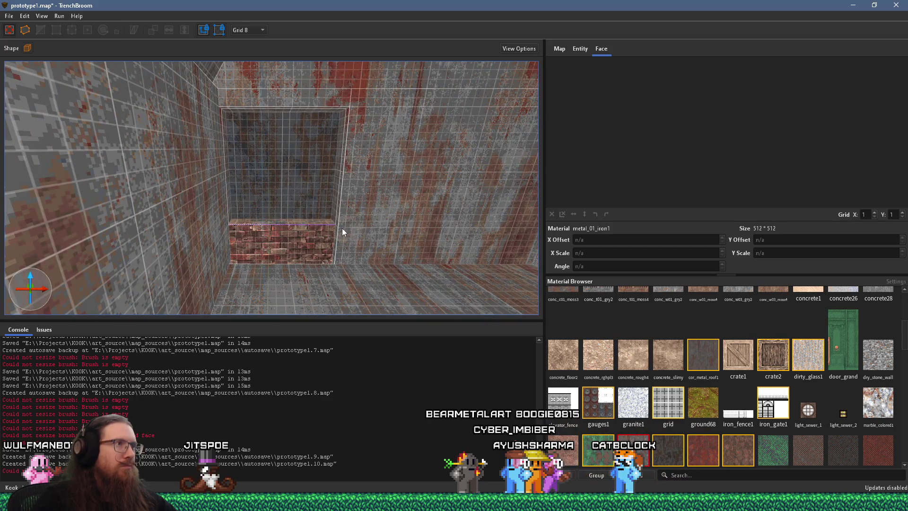
mouse_move(351, 242)
mouse_down()
mouse_move(274, 244)
mouse_move(261, 235)
mouse_move(245, 248)
mouse_move(217, 238)
mouse_up()
shift+click(216, 238)
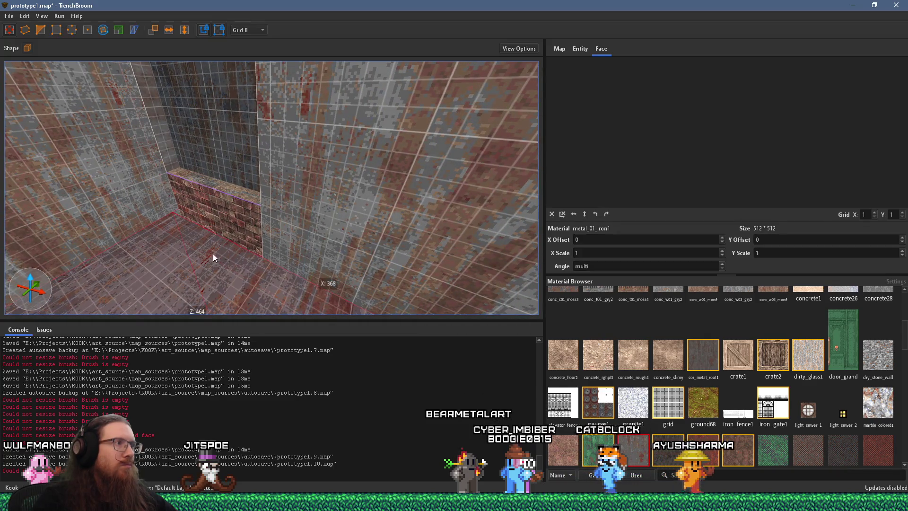
Step: Orbit past the niche and stairs, then select the floor brush beside the brick ledge
click(243, 264)
mouse_move(244, 264)
mouse_down()
mouse_move(245, 224)
mouse_move(335, 277)
mouse_move(365, 251)
mouse_move(361, 220)
mouse_move(377, 186)
mouse_move(400, 214)
mouse_up()
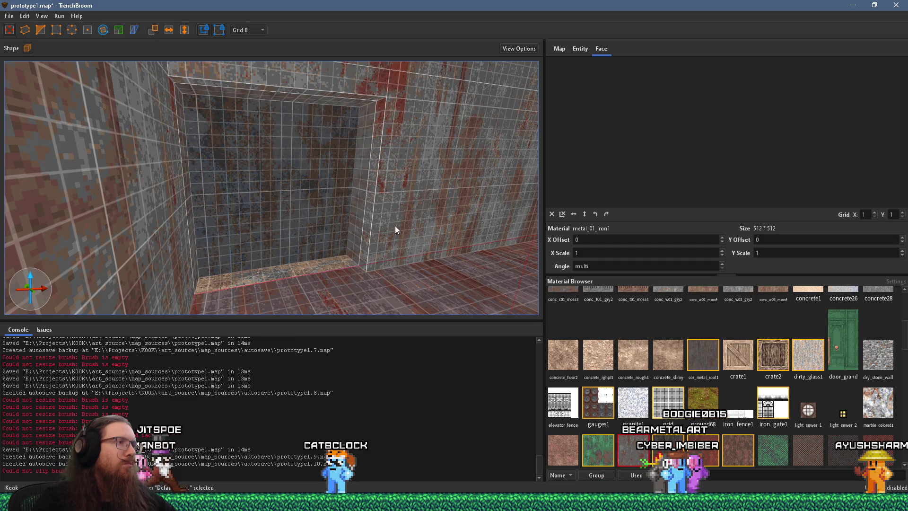
mouse_move(359, 243)
mouse_down()
mouse_move(422, 276)
mouse_move(462, 284)
mouse_move(486, 217)
mouse_move(582, 225)
mouse_move(520, 230)
mouse_move(402, 218)
mouse_move(590, 237)
mouse_move(548, 250)
mouse_up()
mouse_move(452, 256)
mouse_down()
mouse_move(337, 251)
mouse_move(285, 215)
mouse_move(394, 239)
mouse_move(386, 227)
mouse_move(254, 244)
mouse_move(304, 173)
mouse_move(342, 211)
mouse_move(320, 226)
mouse_move(323, 248)
mouse_up()
click(266, 241)
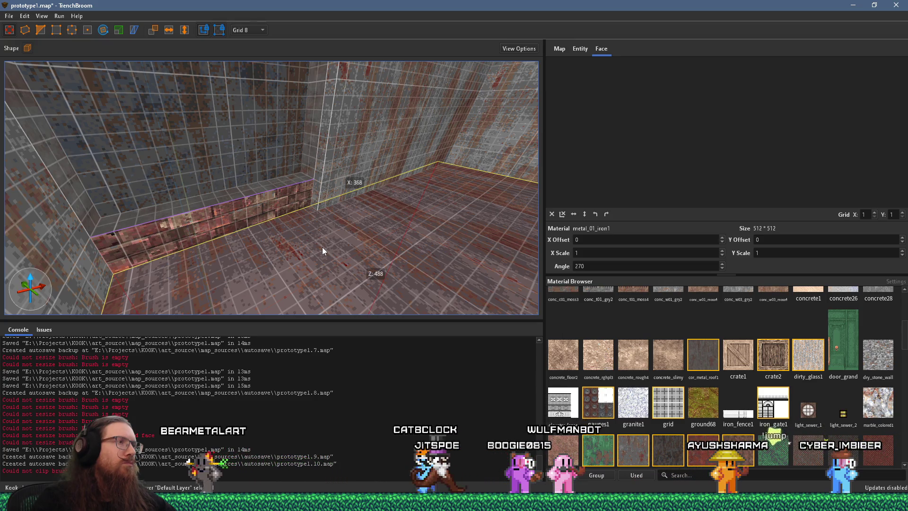
mouse_move(323, 246)
mouse_down()
mouse_move(322, 258)
mouse_move(287, 253)
mouse_move(248, 218)
mouse_move(242, 223)
mouse_up()
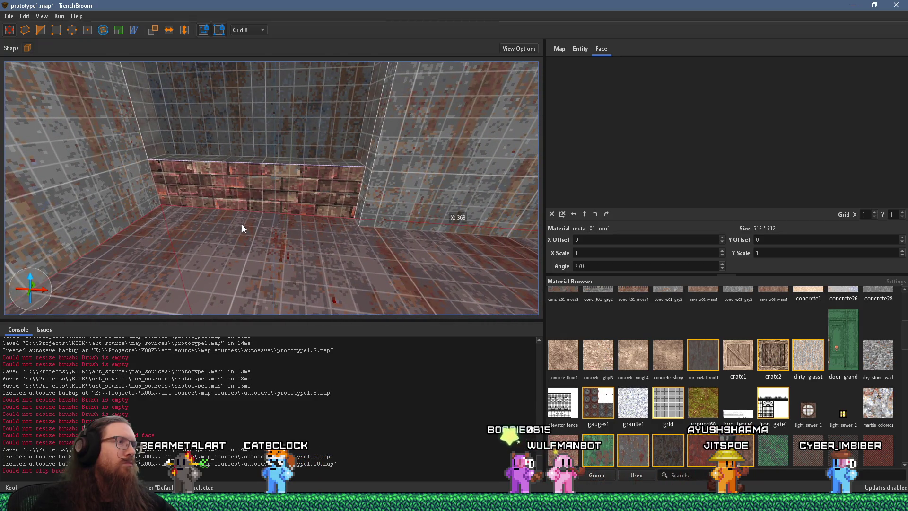
key(Escape)
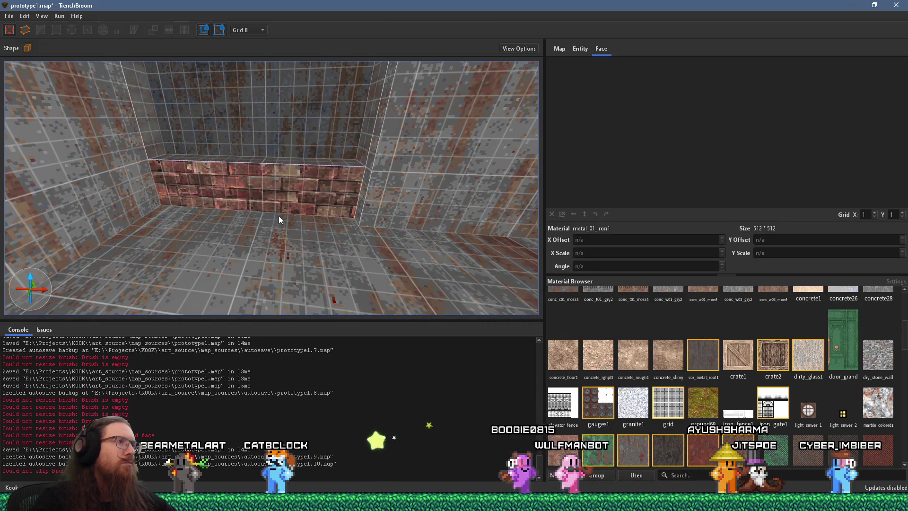
mouse_move(315, 216)
mouse_down()
mouse_move(519, 233)
mouse_move(373, 212)
mouse_move(381, 210)
mouse_move(264, 178)
mouse_move(249, 190)
mouse_move(236, 187)
mouse_up()
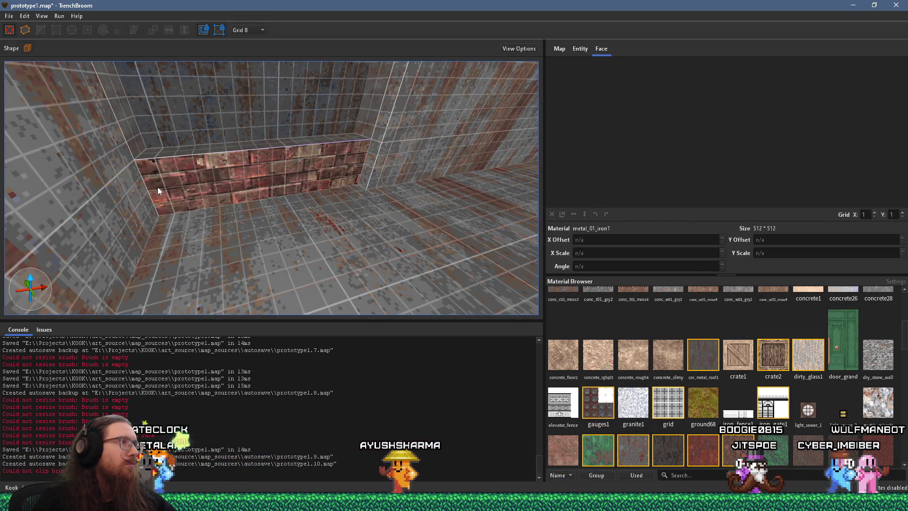
mouse_move(382, 167)
mouse_down()
mouse_move(313, 163)
mouse_move(234, 137)
mouse_move(283, 130)
mouse_move(273, 141)
mouse_move(278, 190)
mouse_move(262, 198)
mouse_move(279, 215)
mouse_move(281, 238)
mouse_move(279, 228)
mouse_move(264, 250)
mouse_move(263, 215)
mouse_move(206, 210)
mouse_move(360, 210)
mouse_move(309, 250)
mouse_up()
key(Escape)
scroll(293, 258, up, 3)
shift+click(294, 236)
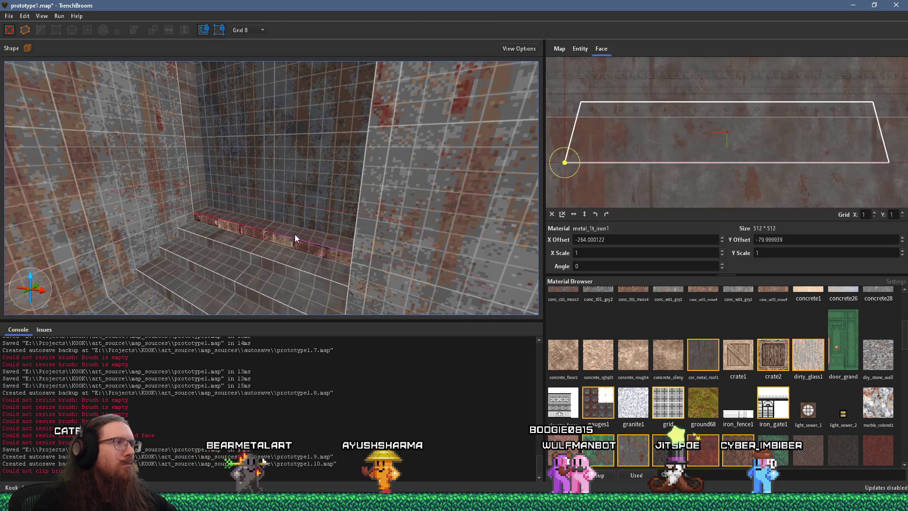
mouse_move(292, 242)
mouse_down()
mouse_move(370, 239)
mouse_move(424, 218)
mouse_move(272, 198)
mouse_move(251, 215)
mouse_move(286, 217)
mouse_move(198, 219)
mouse_move(166, 248)
mouse_move(228, 234)
mouse_move(278, 207)
mouse_move(252, 233)
mouse_move(310, 193)
mouse_move(484, 203)
mouse_move(247, 214)
mouse_move(225, 203)
mouse_move(169, 205)
mouse_move(166, 189)
mouse_move(181, 187)
mouse_move(76, 169)
mouse_move(223, 153)
mouse_move(396, 229)
mouse_move(274, 205)
mouse_move(466, 177)
mouse_move(503, 84)
mouse_move(396, 190)
mouse_move(388, 219)
mouse_move(363, 210)
mouse_up()
right_click(241, 217)
click(325, 188)
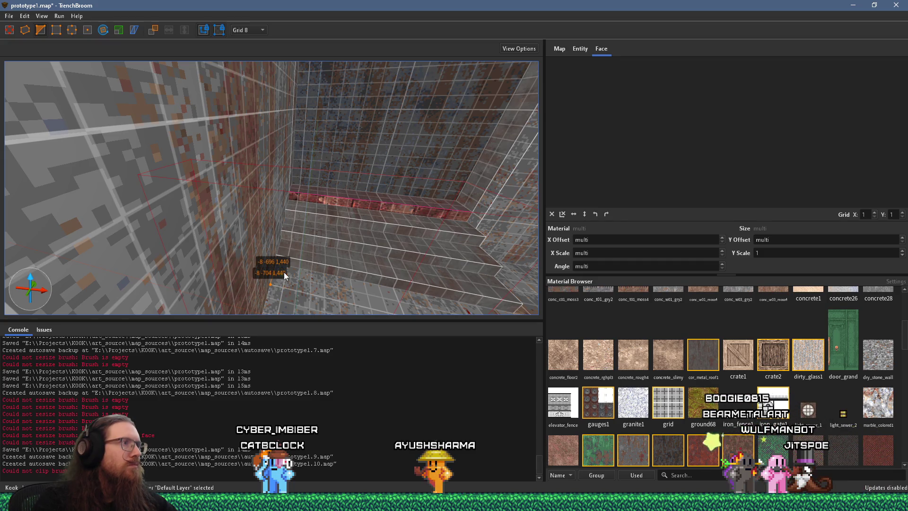
mouse_move(294, 263)
mouse_down()
mouse_move(289, 235)
mouse_move(317, 170)
mouse_move(331, 164)
mouse_move(285, 180)
mouse_move(266, 130)
mouse_move(289, 173)
mouse_move(304, 179)
mouse_move(268, 220)
mouse_move(278, 221)
mouse_move(298, 212)
mouse_move(195, 198)
mouse_move(203, 192)
mouse_move(192, 171)
mouse_move(99, 132)
mouse_move(76, 140)
mouse_move(120, 164)
mouse_move(397, 219)
mouse_move(392, 244)
mouse_move(330, 230)
mouse_move(445, 222)
mouse_move(383, 224)
mouse_up()
key(Escape)
shift+click(305, 181)
key(Escape)
scroll(382, 224, up, 2)
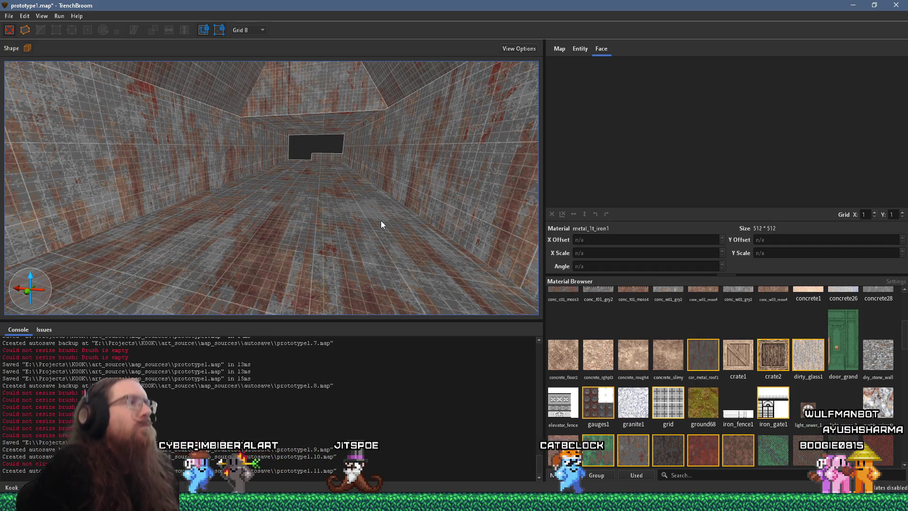
mouse_move(380, 220)
mouse_down()
mouse_move(373, 152)
mouse_move(340, 195)
mouse_move(344, 255)
mouse_move(346, 222)
mouse_move(309, 254)
mouse_move(320, 287)
mouse_move(306, 258)
mouse_move(248, 244)
mouse_move(400, 220)
mouse_move(593, 271)
mouse_move(462, 245)
mouse_move(403, 220)
mouse_move(460, 115)
mouse_move(383, 98)
mouse_move(497, 158)
mouse_move(251, 239)
mouse_move(260, 239)
mouse_move(128, 263)
mouse_move(415, 167)
mouse_move(293, 198)
mouse_move(111, 219)
mouse_move(324, 197)
mouse_move(340, 178)
mouse_move(374, 192)
mouse_move(373, 103)
mouse_move(298, 181)
mouse_move(427, 161)
mouse_move(379, 173)
mouse_move(373, 192)
mouse_move(414, 158)
mouse_move(324, 227)
mouse_move(310, 218)
mouse_move(368, 195)
mouse_move(353, 209)
mouse_move(288, 234)
mouse_move(447, 145)
mouse_move(263, 251)
mouse_move(503, 151)
mouse_up()
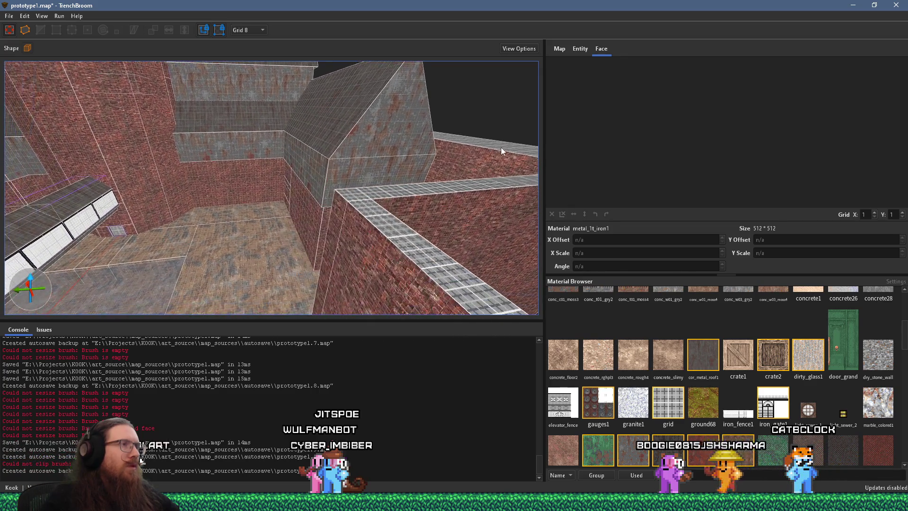
mouse_move(372, 205)
mouse_down()
mouse_move(411, 127)
mouse_move(407, 140)
mouse_move(355, 177)
mouse_move(376, 161)
mouse_move(469, 150)
mouse_move(439, 197)
mouse_move(451, 153)
mouse_up()
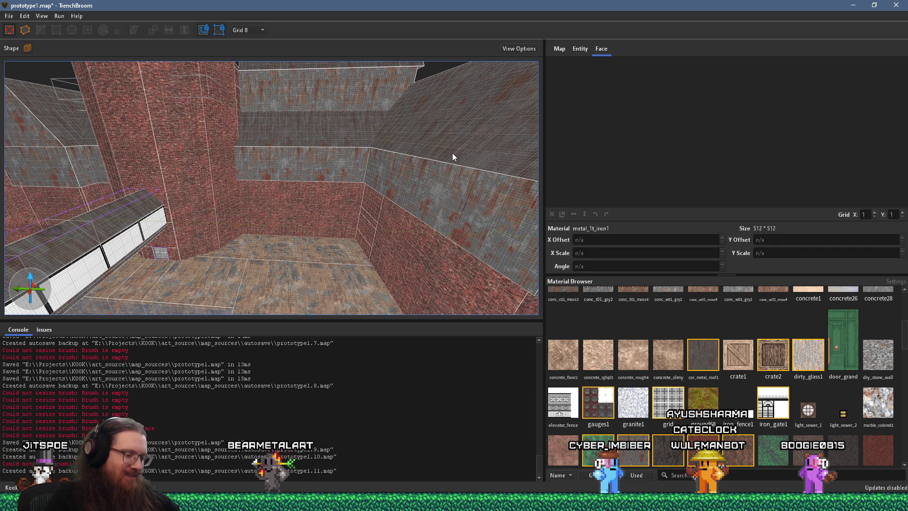
mouse_move(452, 153)
mouse_down()
mouse_move(420, 122)
mouse_move(420, 137)
mouse_move(384, 126)
mouse_move(254, 170)
mouse_move(262, 147)
mouse_move(234, 93)
mouse_move(50, 221)
mouse_move(293, 151)
mouse_move(222, 177)
mouse_move(326, 206)
mouse_move(397, 182)
mouse_move(296, 199)
mouse_move(343, 189)
mouse_move(135, 183)
mouse_move(222, 180)
mouse_move(146, 223)
mouse_move(225, 225)
mouse_move(194, 237)
mouse_up()
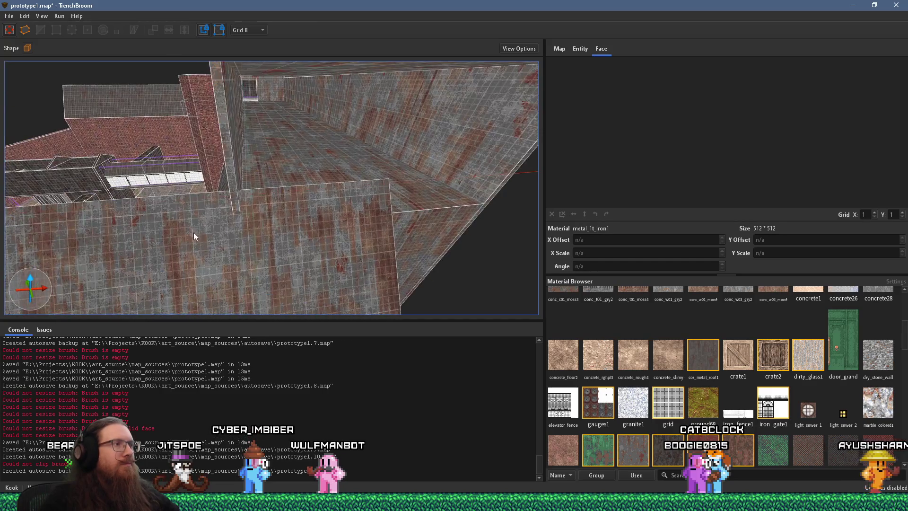
Step: Select a wall brush and thin it from 32 to 8 units deep
click(236, 203)
mouse_move(235, 204)
mouse_down()
mouse_move(436, 233)
mouse_move(483, 218)
mouse_move(267, 225)
mouse_move(240, 239)
mouse_move(355, 244)
mouse_move(389, 257)
mouse_move(296, 238)
mouse_move(235, 170)
mouse_move(142, 141)
mouse_move(136, 148)
mouse_move(358, 163)
mouse_move(252, 184)
mouse_move(49, 271)
mouse_up()
mouse_move(338, 162)
mouse_down()
mouse_move(393, 96)
mouse_move(342, 126)
mouse_move(353, 139)
mouse_move(477, 131)
mouse_move(499, 119)
mouse_move(361, 187)
mouse_up()
drag(318, 210, 305, 220)
Step: Raise the thin panel's bottom face to shorten its height
scroll(389, 172, up, 3)
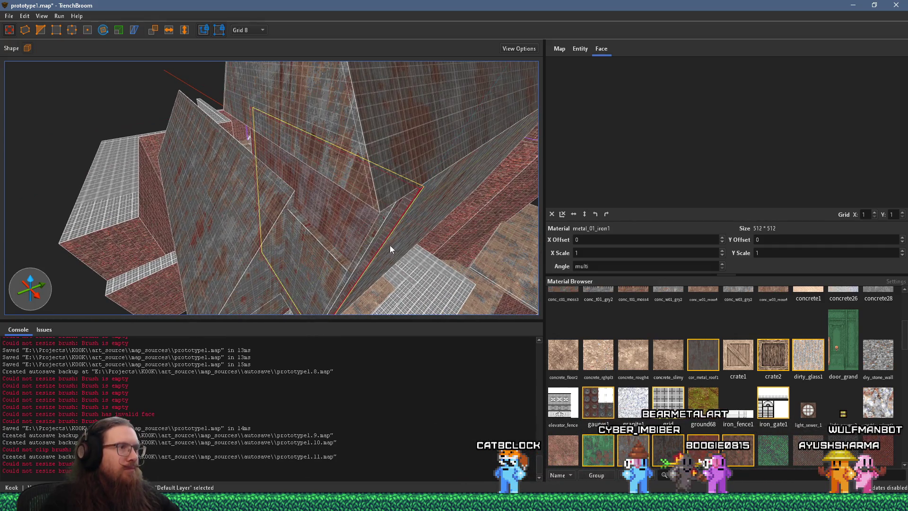
mouse_move(387, 241)
mouse_down()
mouse_move(455, 197)
mouse_move(362, 196)
mouse_move(340, 117)
mouse_move(289, 282)
mouse_up()
mouse_move(287, 238)
mouse_down()
mouse_move(295, 166)
mouse_move(296, 175)
mouse_move(233, 178)
mouse_move(218, 235)
mouse_move(270, 168)
mouse_move(272, 208)
mouse_move(333, 231)
mouse_move(338, 222)
mouse_move(178, 237)
mouse_move(328, 262)
mouse_move(313, 242)
mouse_move(201, 204)
mouse_move(161, 207)
mouse_move(227, 217)
mouse_move(153, 211)
mouse_move(177, 200)
mouse_move(172, 206)
mouse_move(331, 192)
mouse_move(411, 205)
mouse_move(371, 234)
mouse_move(270, 269)
mouse_move(312, 249)
mouse_move(237, 196)
mouse_move(170, 199)
mouse_move(213, 196)
mouse_move(203, 191)
mouse_up()
drag(296, 203, 292, 186)
Step: Deepen the wall panel to 80 units, then pull its front face back to 56
scroll(283, 250, up, 3)
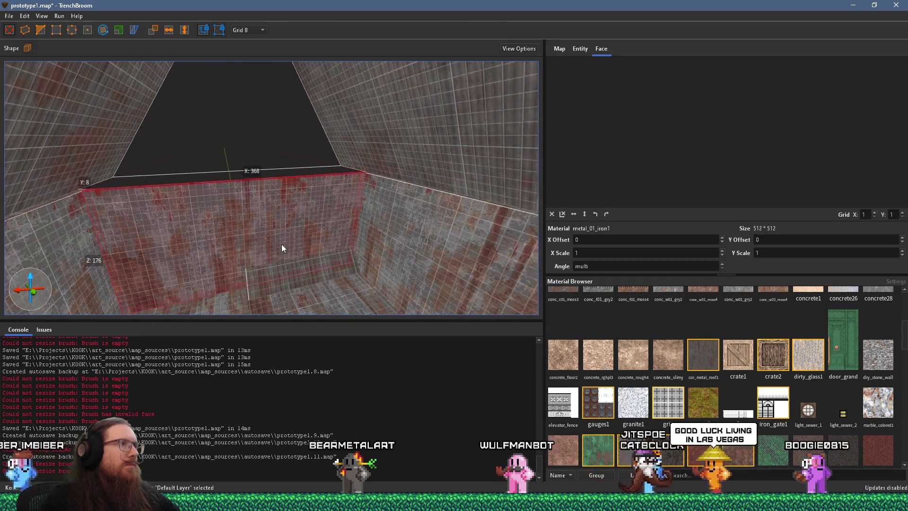
drag(286, 219, 308, 285)
mouse_move(285, 250)
mouse_down()
mouse_move(349, 216)
mouse_move(75, 240)
mouse_up()
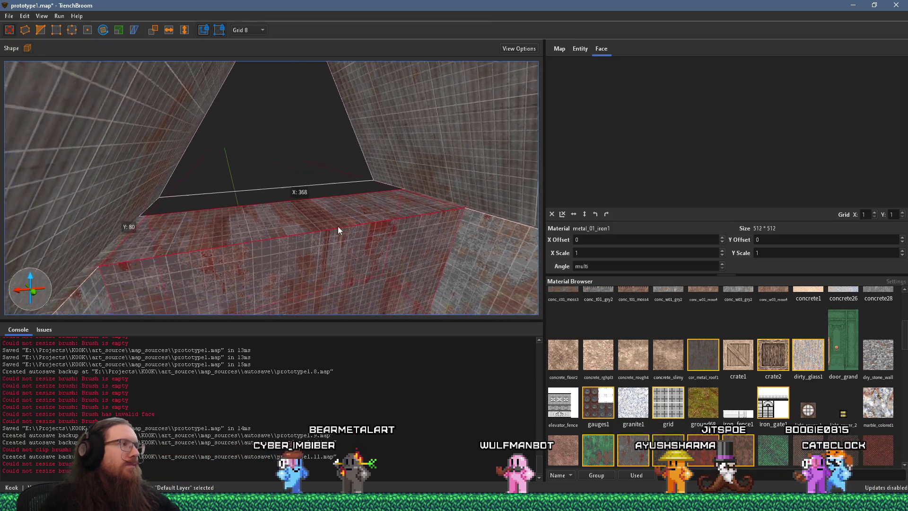
mouse_move(458, 192)
mouse_down()
mouse_move(335, 68)
mouse_move(333, 114)
mouse_move(346, 96)
mouse_move(320, 145)
mouse_move(291, 165)
mouse_up()
Step: Clip the panel off at the room corner using two clip points
scroll(291, 170, up, 2)
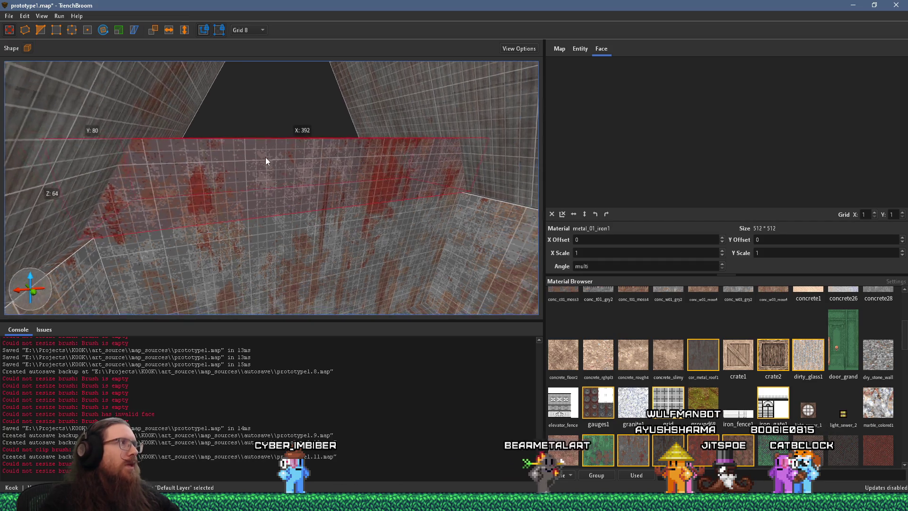
click(65, 101)
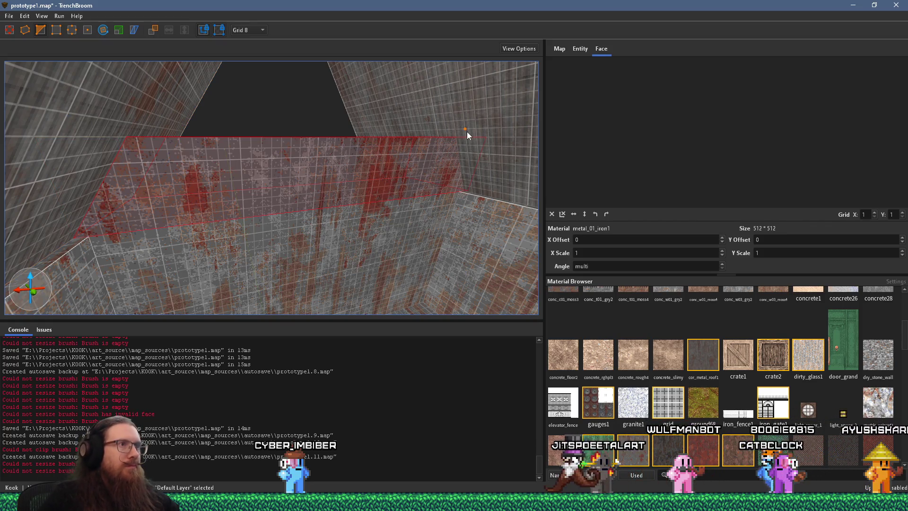
click(467, 131)
key(Return)
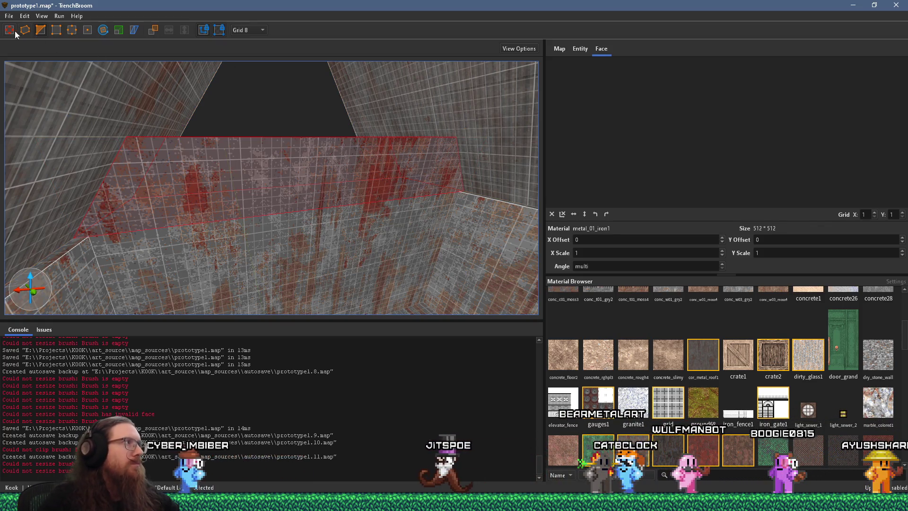
Step: Stretch the panel up toward the roof to 288 units tall
scroll(294, 117, up, 3)
drag(331, 193, 240, 161)
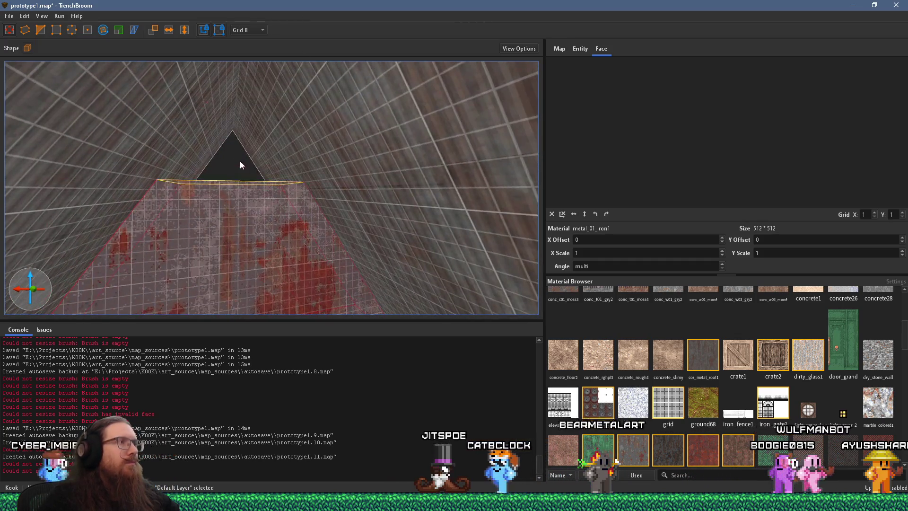
drag(244, 107, 228, 202)
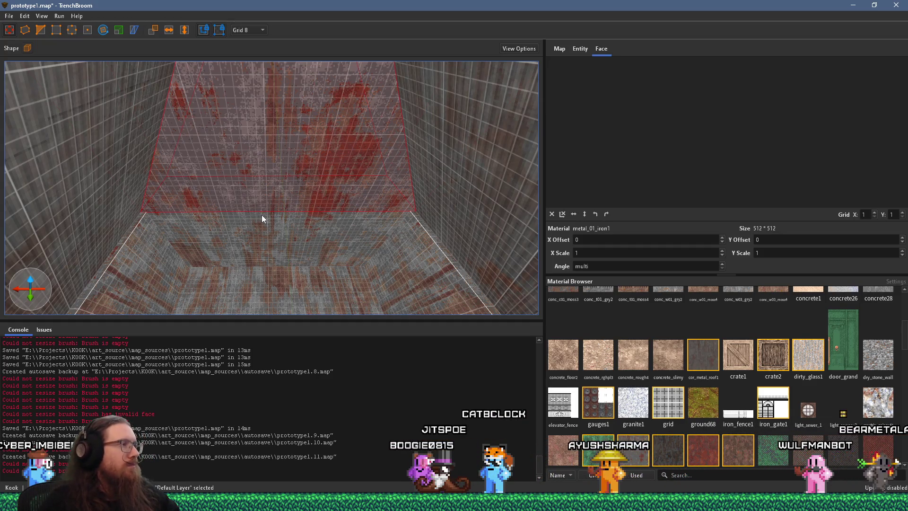
Step: Turn and move the 3D camera down the rusty-metal corridor toward the doorway wall
mouse_move(230, 243)
mouse_down()
mouse_move(240, 115)
mouse_move(245, 185)
mouse_move(369, 158)
mouse_move(371, 189)
mouse_up()
scroll(371, 187, up, 5)
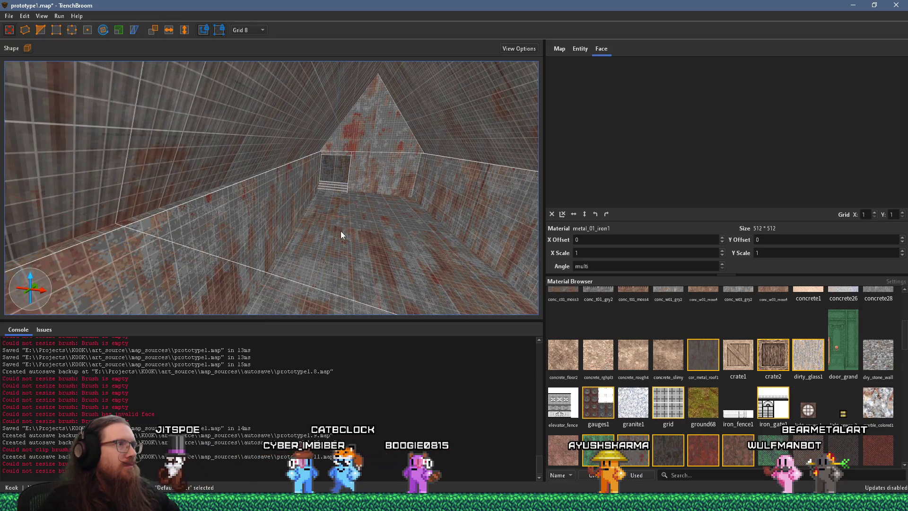
scroll(341, 231, up, 3)
scroll(272, 217, down, 2)
scroll(288, 213, up, 6)
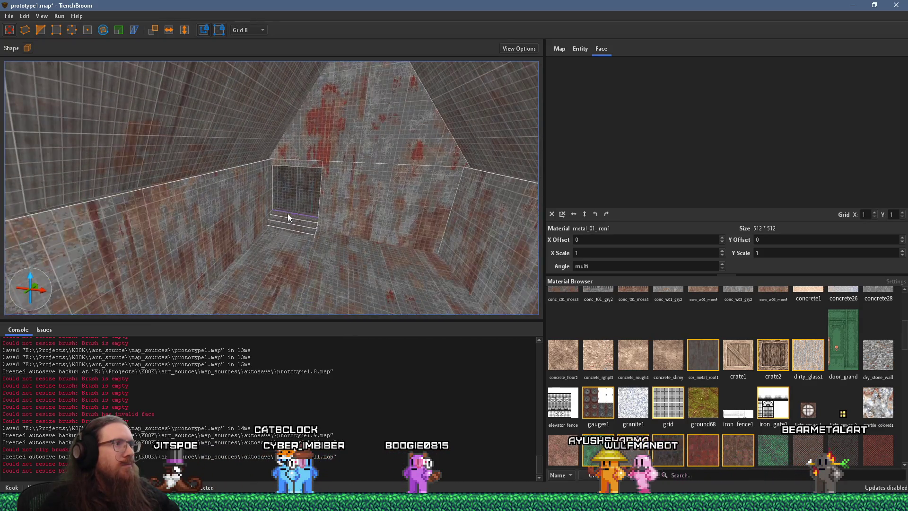
scroll(324, 195, down, 1)
Step: Add '- Support beam texture (alpha criss-cross)' below the metal tread item in kook_todo.txt
key(super+Tab)
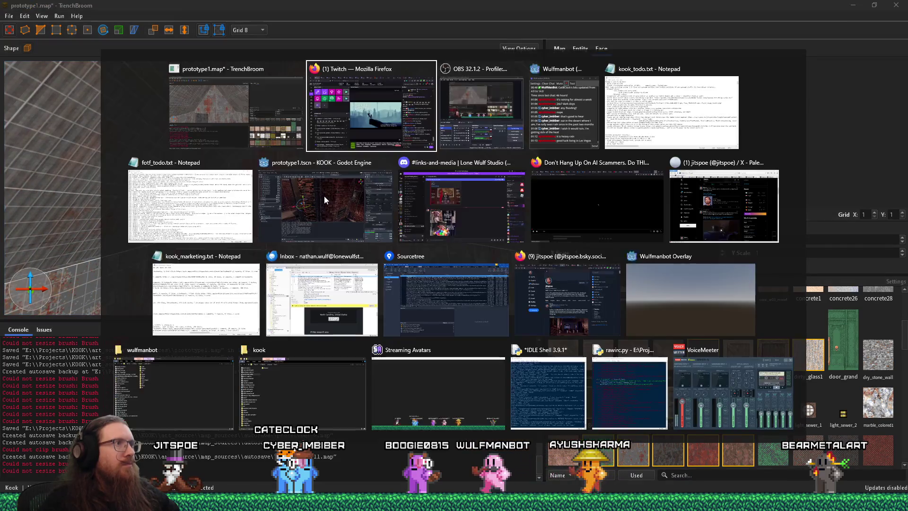
key(Right)
key(Return)
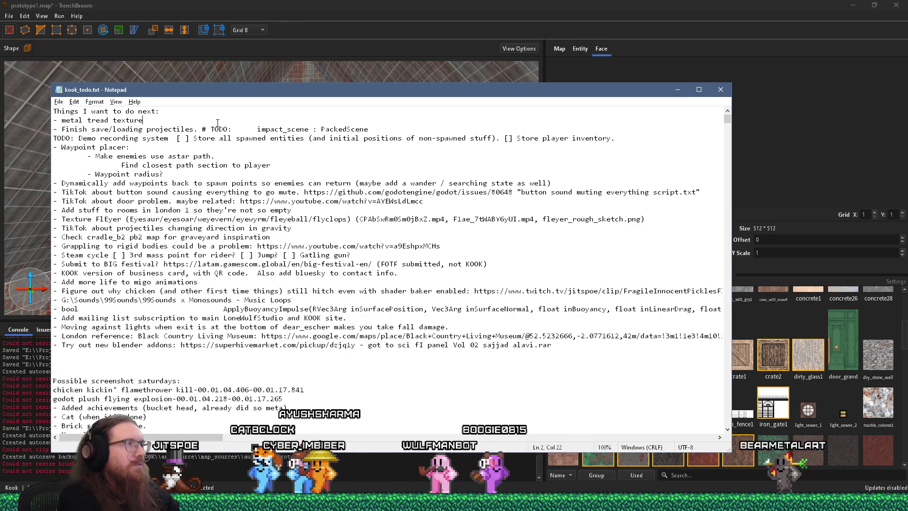
click(170, 118)
key(Return)
text(- Supp)
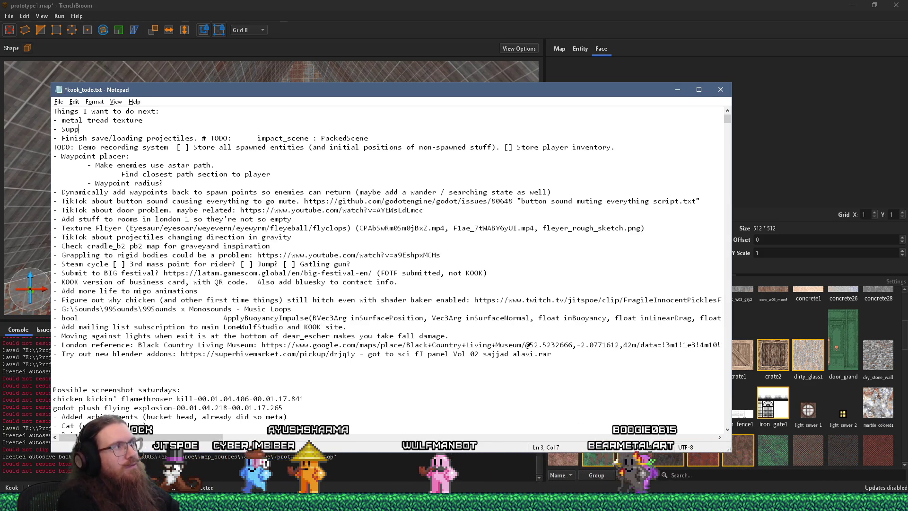
text(por)
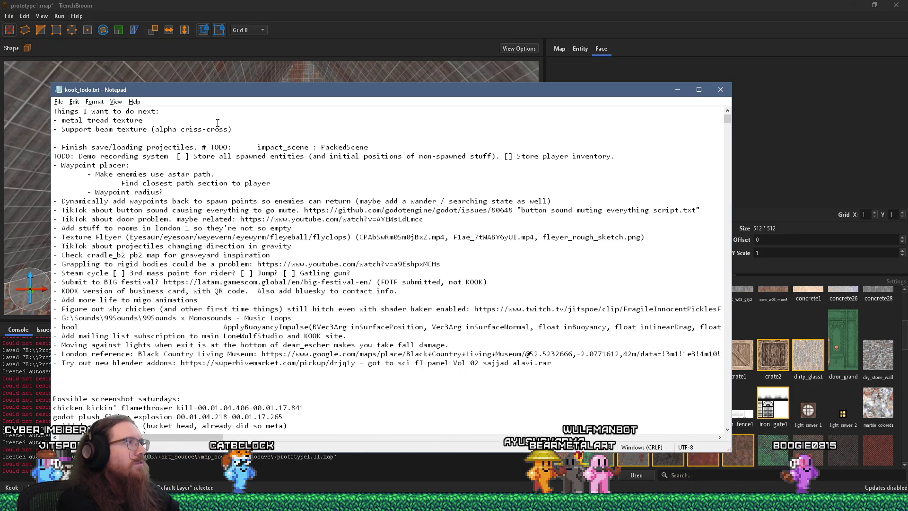
key(alt+Tab)
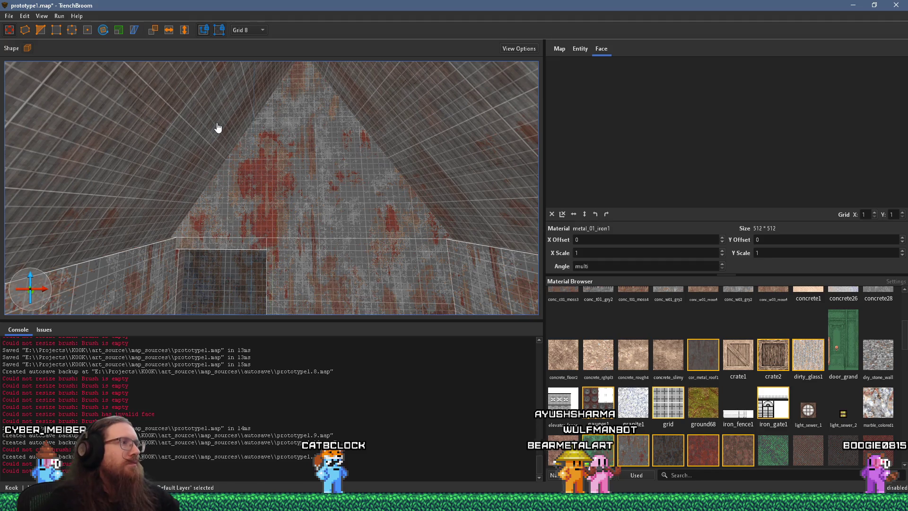
Step: Select the pyramid ceiling brush to check it, then deselect it without changes
mouse_move(304, 166)
mouse_down()
mouse_move(256, 211)
mouse_move(256, 201)
mouse_move(187, 189)
mouse_move(166, 236)
mouse_move(169, 219)
mouse_move(260, 259)
mouse_move(236, 188)
mouse_move(257, 227)
mouse_move(303, 155)
mouse_move(298, 176)
mouse_move(321, 229)
mouse_move(220, 194)
mouse_move(340, 198)
mouse_move(352, 221)
mouse_move(185, 202)
mouse_move(226, 160)
mouse_move(270, 167)
mouse_move(289, 147)
mouse_move(376, 121)
mouse_move(365, 158)
mouse_move(439, 187)
mouse_move(415, 174)
mouse_move(351, 174)
mouse_move(242, 150)
mouse_move(281, 130)
mouse_move(307, 153)
mouse_up()
click(298, 177)
key(Escape)
mouse_move(375, 171)
mouse_down()
mouse_move(341, 162)
mouse_move(297, 186)
mouse_move(38, 178)
mouse_move(210, 122)
mouse_move(239, 211)
mouse_move(290, 235)
mouse_move(297, 278)
mouse_move(340, 259)
mouse_move(390, 263)
mouse_move(351, 245)
mouse_move(334, 254)
mouse_move(360, 243)
mouse_move(295, 283)
mouse_move(229, 286)
mouse_up()
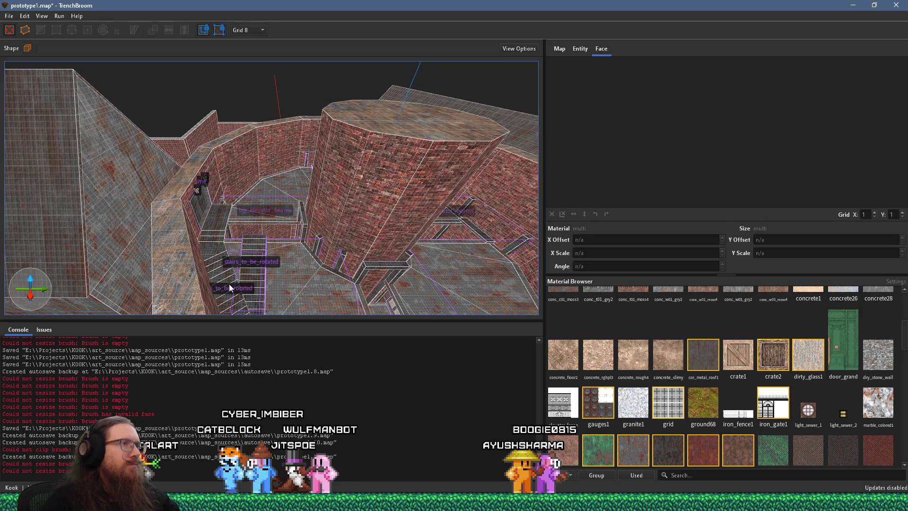
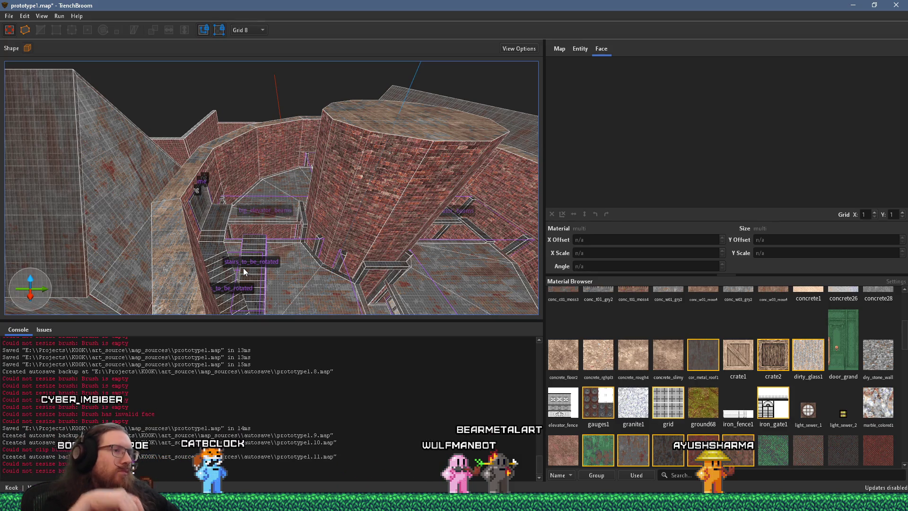
Step: Select the woodbeam1ng material in the Material Browser
scroll(657, 429, down, 15)
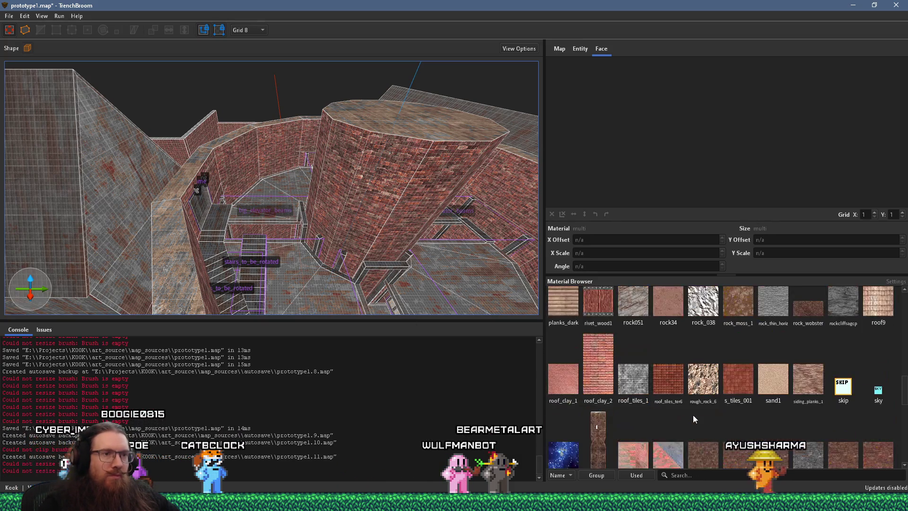
scroll(693, 415, up, 1)
scroll(324, 280, down, 5)
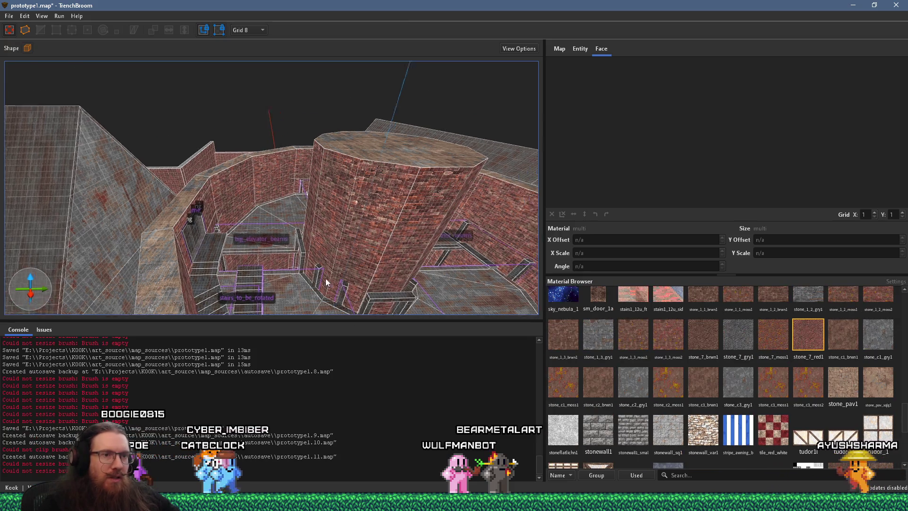
scroll(728, 390, down, 3)
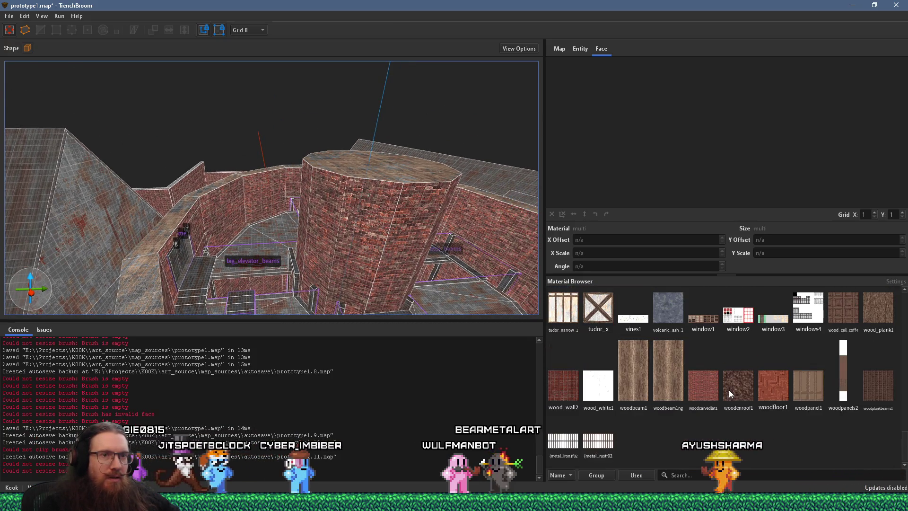
click(671, 381)
Step: Draw a short upright woodbeam1ng brush on the ledge above the stairwell
mouse_move(417, 243)
mouse_down()
mouse_move(303, 313)
mouse_move(412, 182)
mouse_move(251, 254)
mouse_move(374, 177)
mouse_move(249, 225)
mouse_up()
mouse_move(339, 203)
mouse_down()
mouse_move(373, 194)
mouse_move(361, 193)
mouse_move(373, 163)
mouse_up()
mouse_move(259, 190)
mouse_down()
mouse_move(299, 209)
mouse_move(279, 215)
mouse_move(297, 231)
mouse_move(275, 234)
mouse_move(308, 240)
mouse_move(389, 221)
mouse_up()
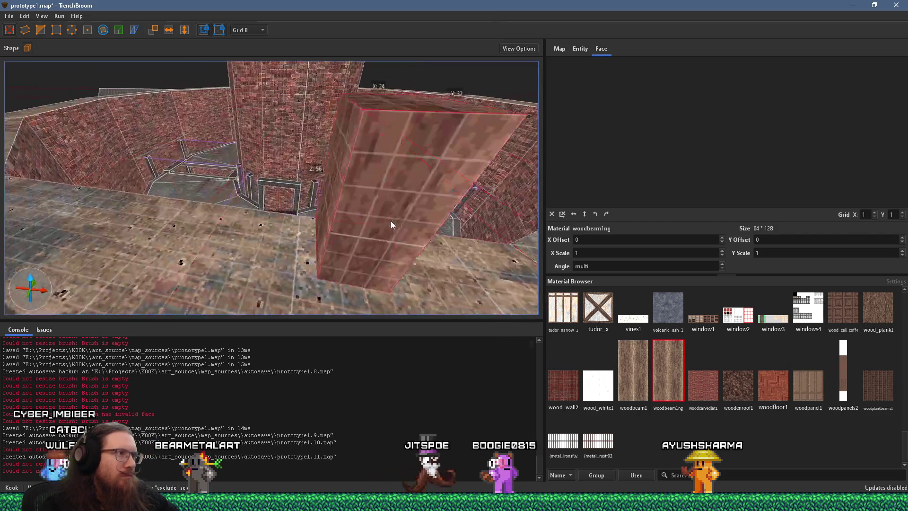
Step: Widen the new wooden brush to 32 units into a taller pillar
mouse_move(333, 218)
mouse_down()
mouse_move(246, 209)
mouse_move(293, 214)
mouse_move(296, 248)
mouse_move(251, 240)
mouse_move(240, 228)
mouse_move(199, 233)
mouse_move(177, 214)
mouse_move(219, 217)
mouse_move(237, 196)
mouse_move(226, 193)
mouse_up()
scroll(286, 191, down, 3)
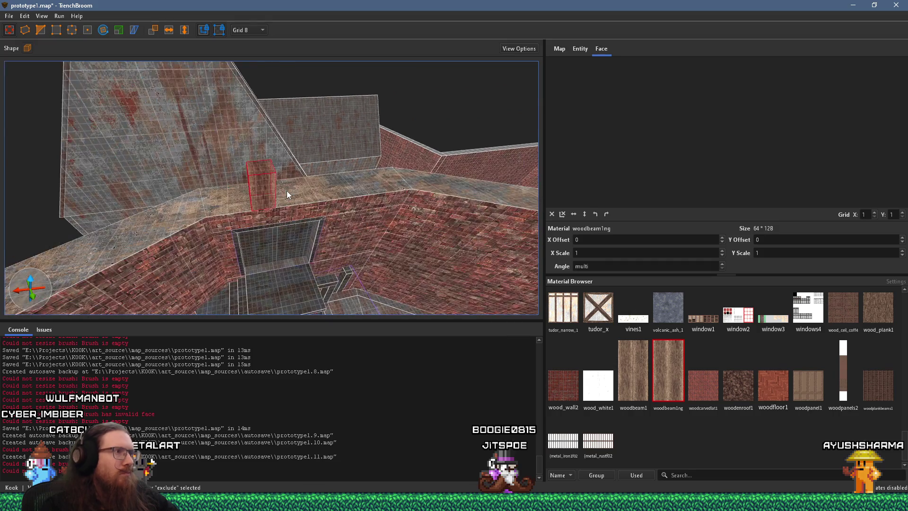
scroll(280, 194, up, 4)
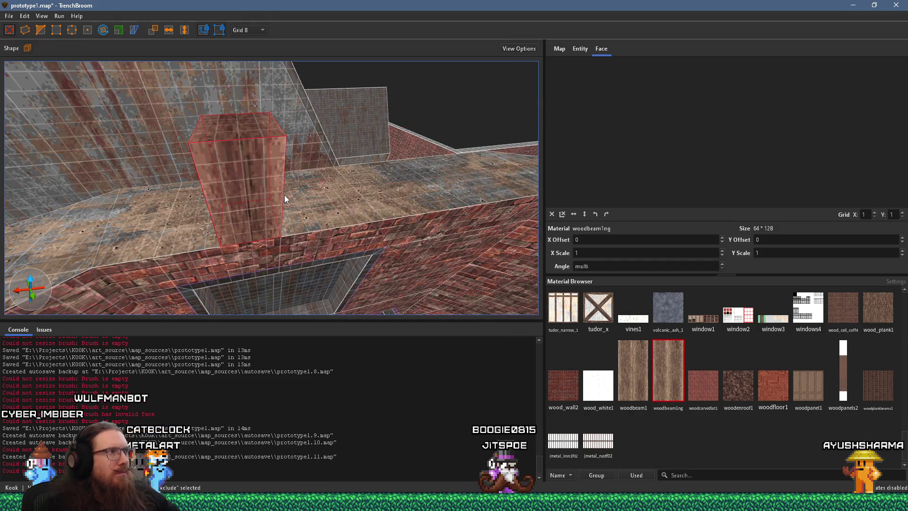
scroll(301, 200, up, 4)
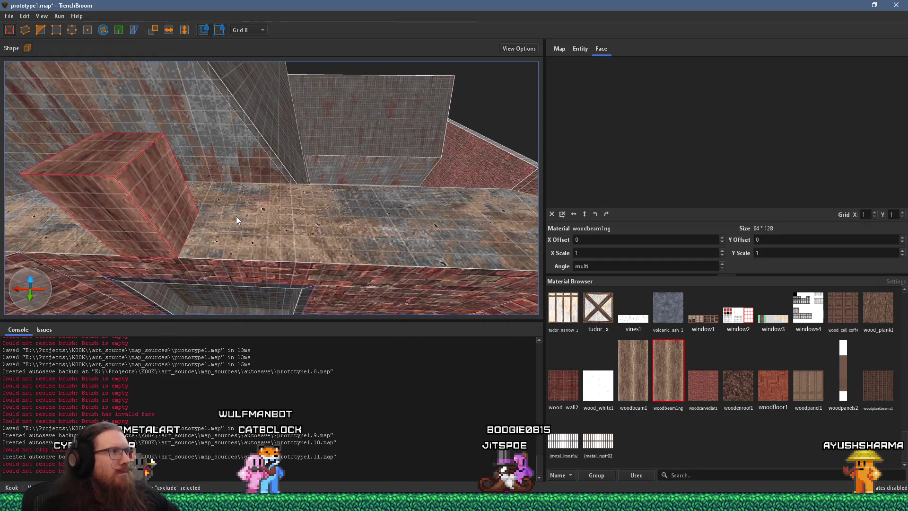
key(ctrl+u)
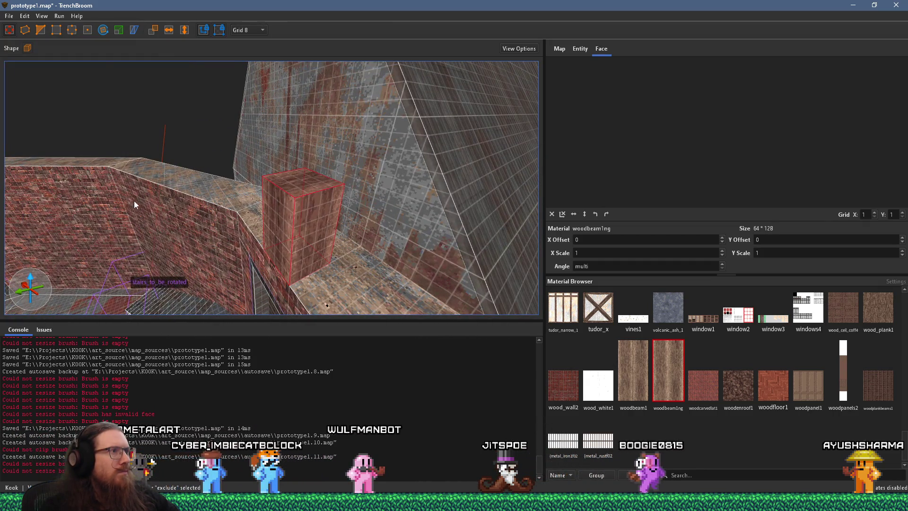
scroll(265, 230, up, 4)
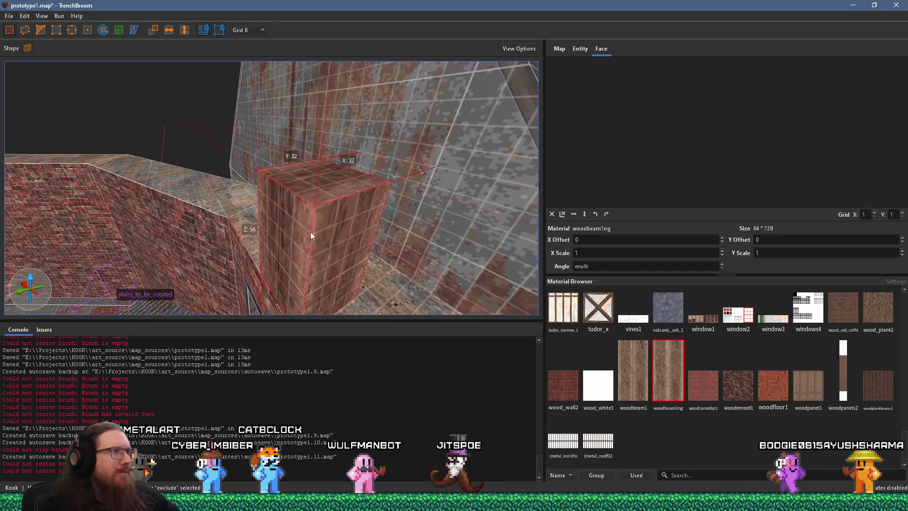
mouse_move(342, 236)
mouse_down()
mouse_move(325, 250)
mouse_move(382, 250)
mouse_move(365, 217)
mouse_move(446, 186)
mouse_move(362, 185)
mouse_move(362, 195)
mouse_move(390, 164)
mouse_move(377, 164)
mouse_up()
scroll(377, 164, down, 5)
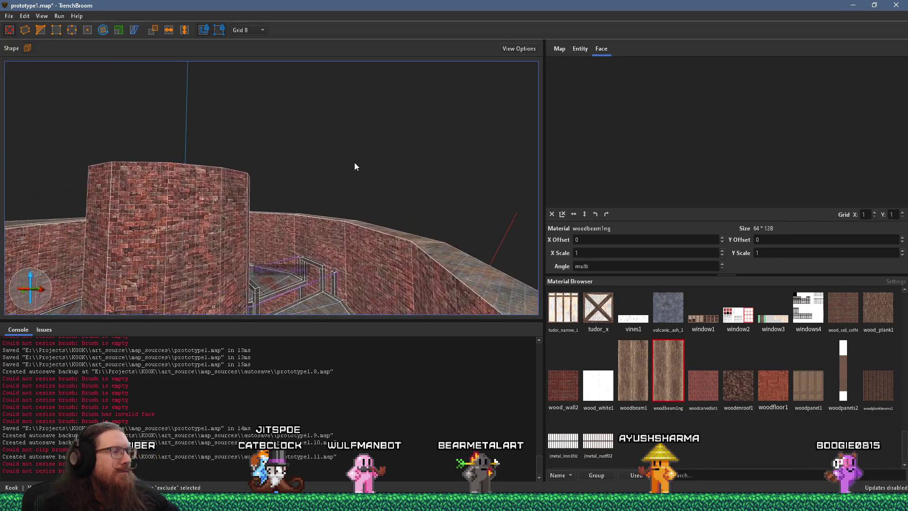
scroll(374, 177, up, 5)
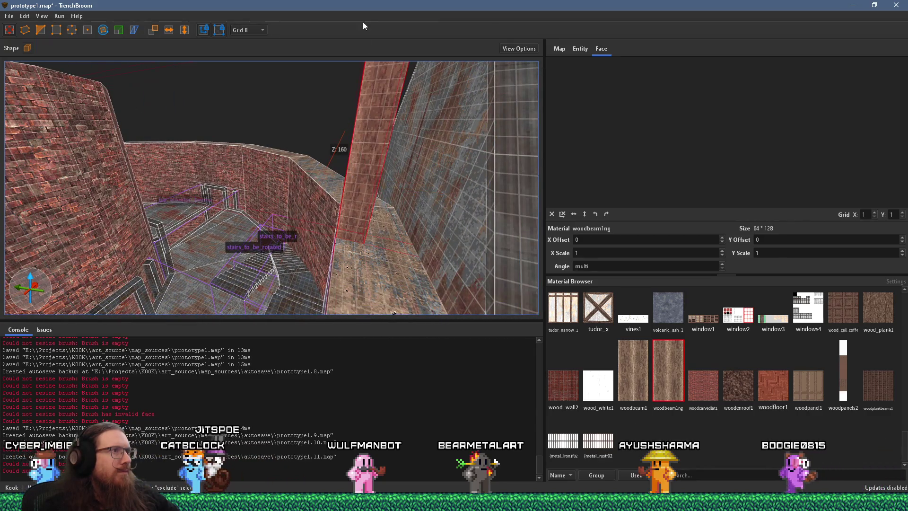
drag(383, 195, 222, 206)
scroll(223, 206, down, 3)
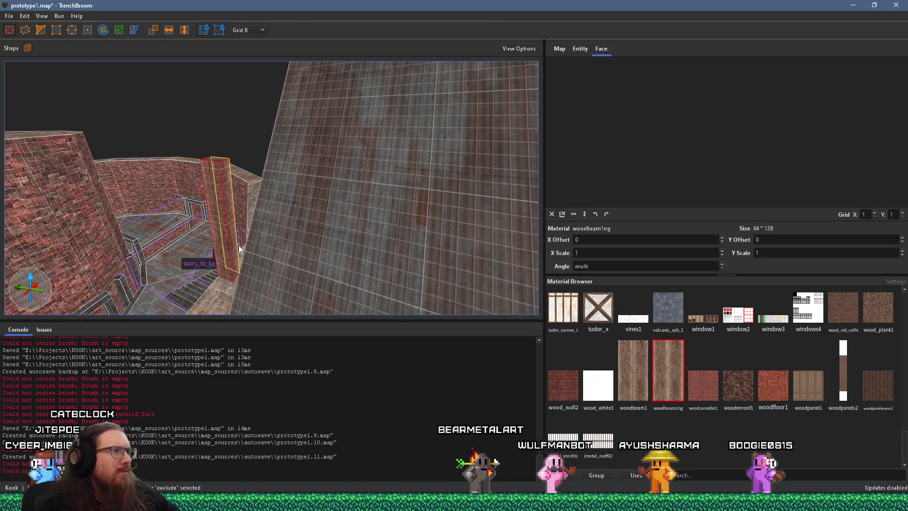
Step: Rotate one pillar face's wood texture to 270° with offsets X 4 and Y -1
shift+click(235, 246)
drag(745, 142, 753, 141)
mouse_move(214, 200)
mouse_down()
mouse_move(440, 146)
mouse_move(487, 194)
mouse_move(418, 211)
mouse_move(517, 154)
mouse_move(438, 175)
mouse_up()
click(562, 213)
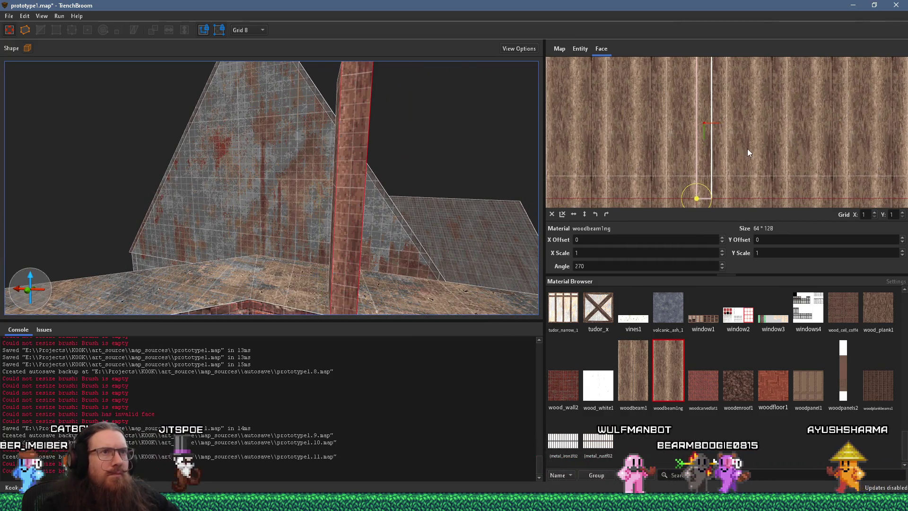
drag(745, 147, 743, 148)
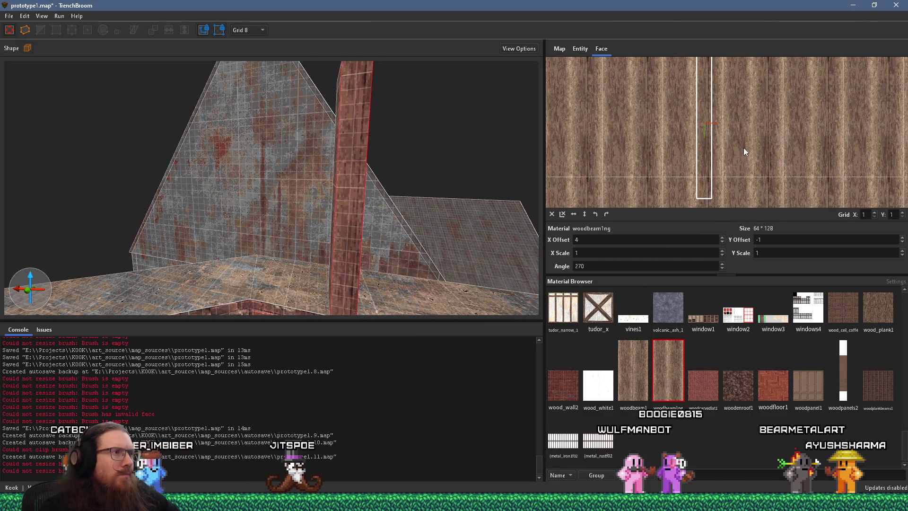
mouse_move(401, 208)
mouse_down()
mouse_move(235, 227)
mouse_move(239, 172)
mouse_move(260, 183)
mouse_move(310, 291)
mouse_up()
click(332, 213)
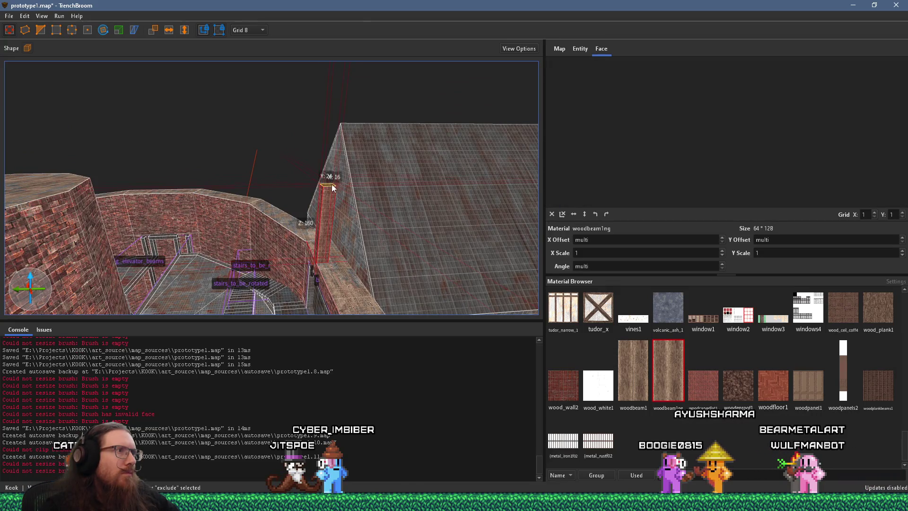
Step: Stretch the wooden pillar's top face much higher
drag(331, 185, 357, 13)
mouse_move(301, 217)
mouse_down()
mouse_move(427, 141)
mouse_move(422, 174)
mouse_up()
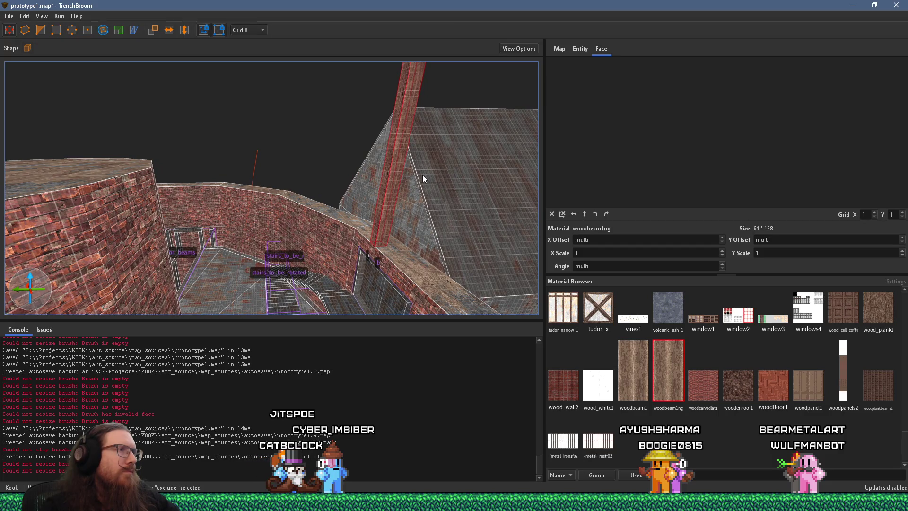
mouse_move(421, 175)
mouse_down()
mouse_move(388, 180)
mouse_move(407, 219)
mouse_up()
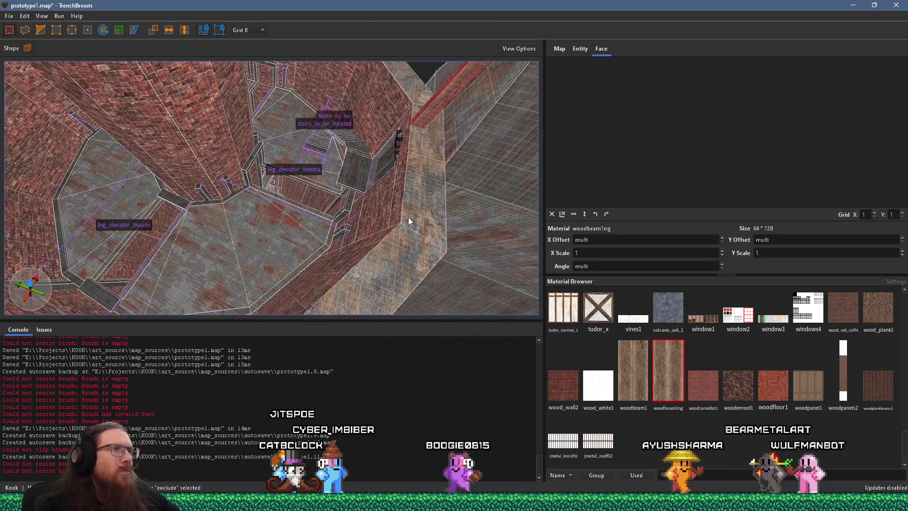
mouse_move(424, 122)
mouse_down()
mouse_move(361, 257)
mouse_move(435, 175)
mouse_move(430, 228)
mouse_up()
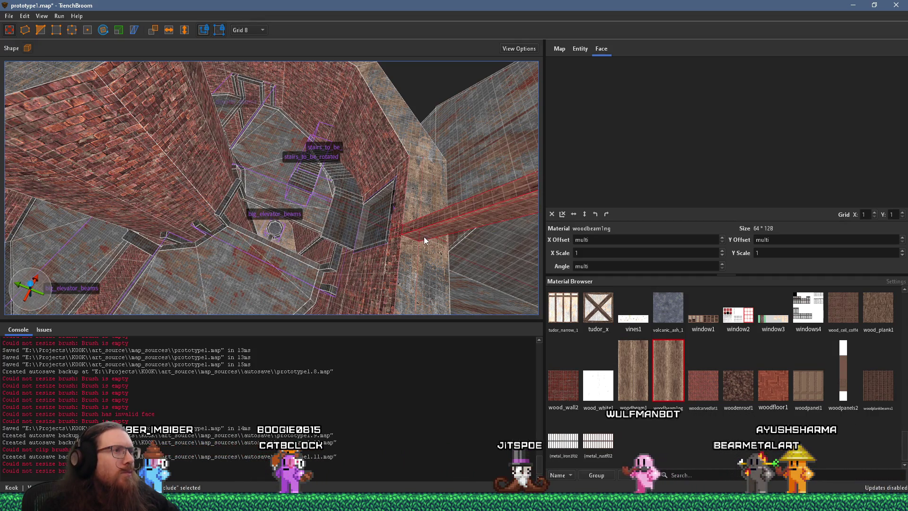
mouse_move(424, 237)
mouse_down()
mouse_move(343, 189)
mouse_move(302, 180)
mouse_move(357, 190)
mouse_up()
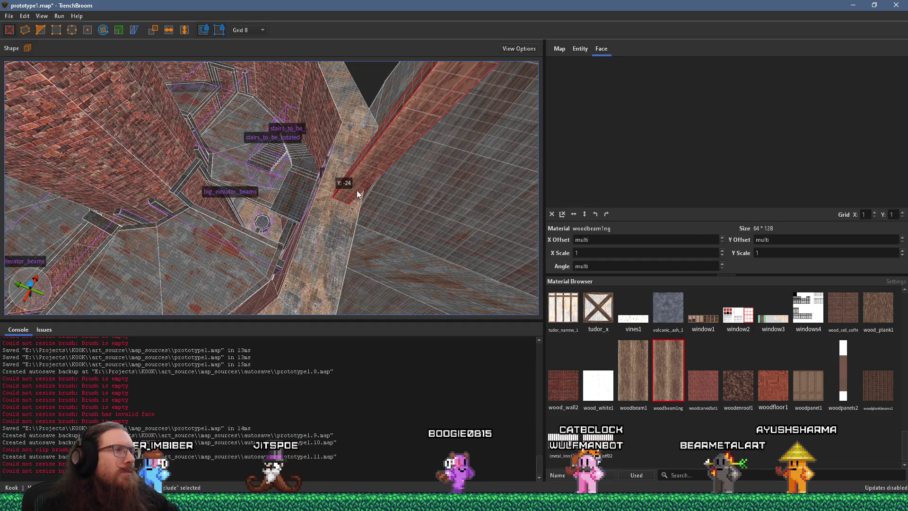
mouse_move(319, 242)
mouse_down()
mouse_move(287, 231)
mouse_move(354, 160)
mouse_move(356, 132)
mouse_up()
mouse_move(327, 195)
mouse_down()
mouse_move(294, 221)
mouse_move(401, 167)
mouse_move(227, 166)
mouse_up()
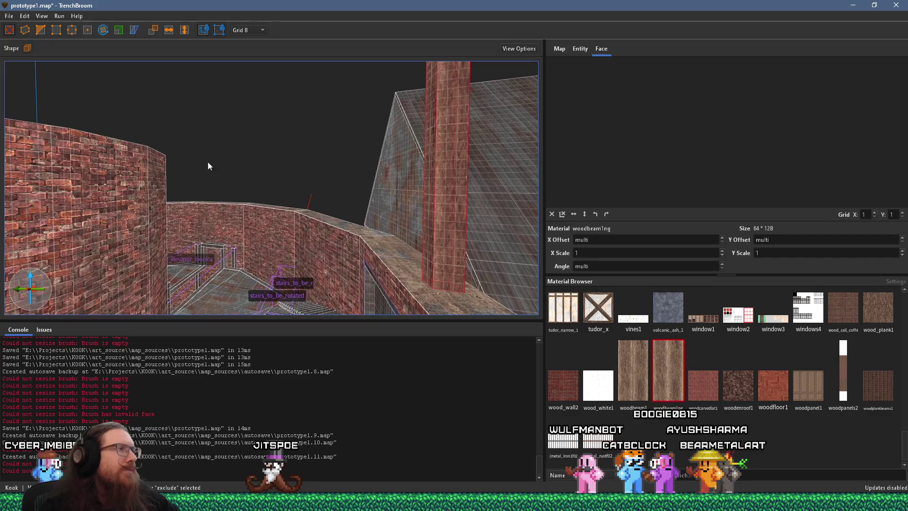
Step: Rotate the pillar about its base into a beam leaning above the brick wall
click(103, 30)
mouse_move(452, 67)
mouse_down()
mouse_move(434, 271)
mouse_move(443, 293)
mouse_move(413, 242)
mouse_up()
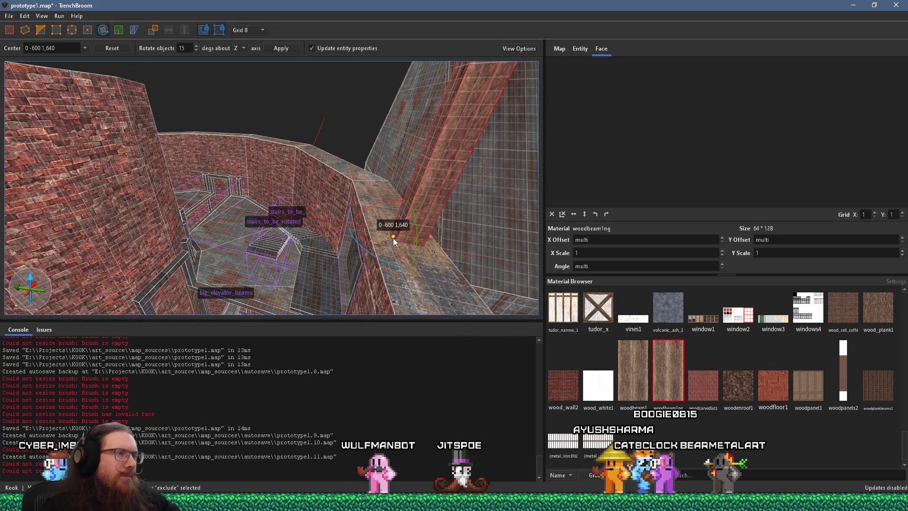
mouse_move(389, 202)
mouse_down()
mouse_move(327, 225)
mouse_move(444, 304)
mouse_move(326, 263)
mouse_move(359, 211)
mouse_move(472, 218)
mouse_move(480, 242)
mouse_move(380, 234)
mouse_move(293, 181)
mouse_up()
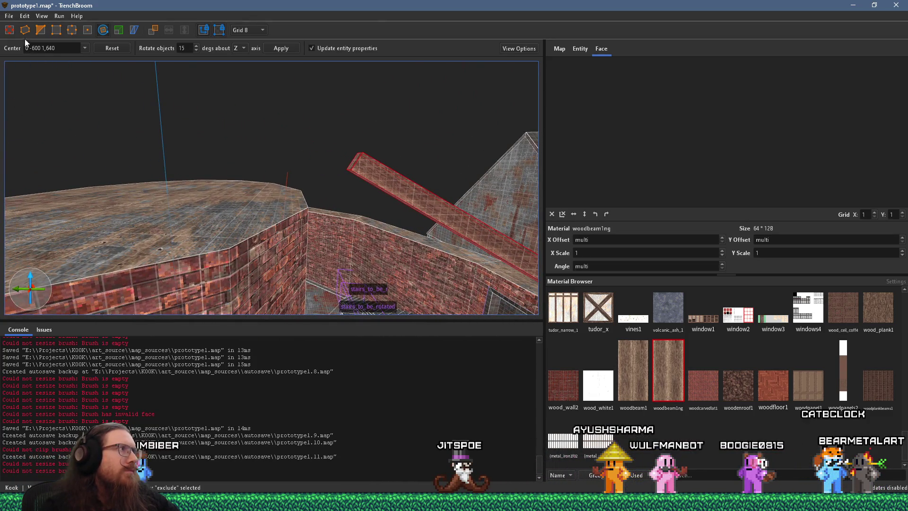
Step: Pull the beam's top end further up-left and select the brick wall beneath it
drag(111, 91, 329, 205)
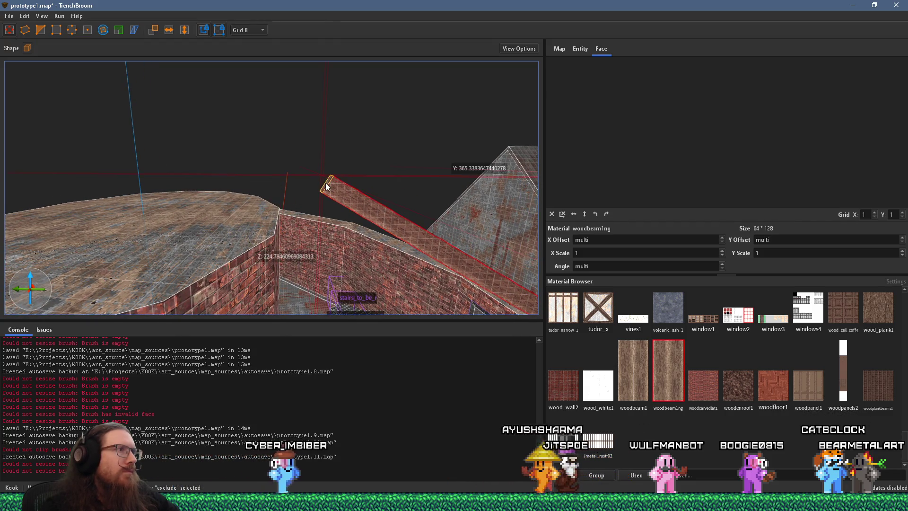
drag(255, 166, 242, 149)
click(212, 186)
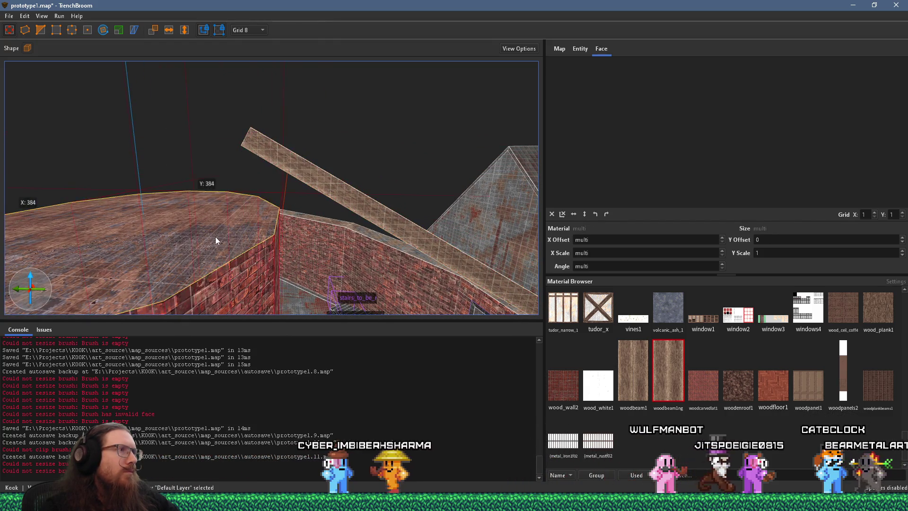
scroll(208, 169, up, 5)
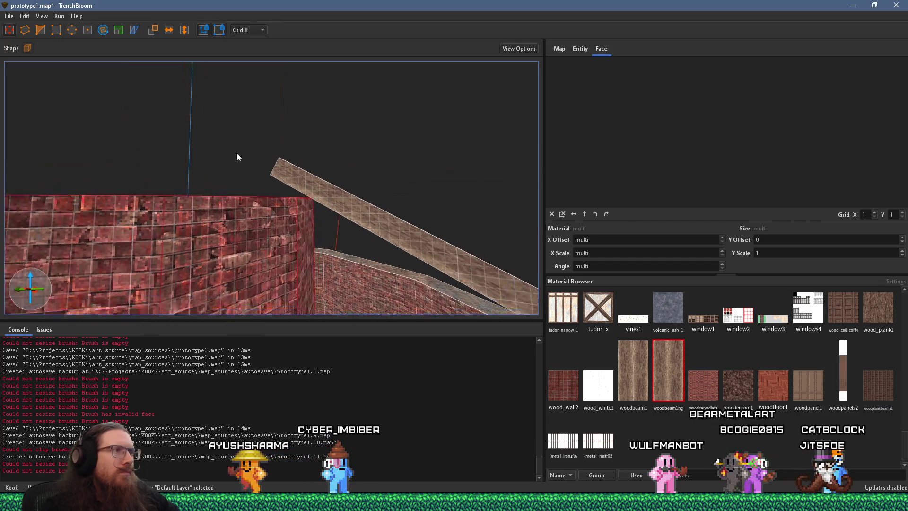
scroll(205, 139, up, 5)
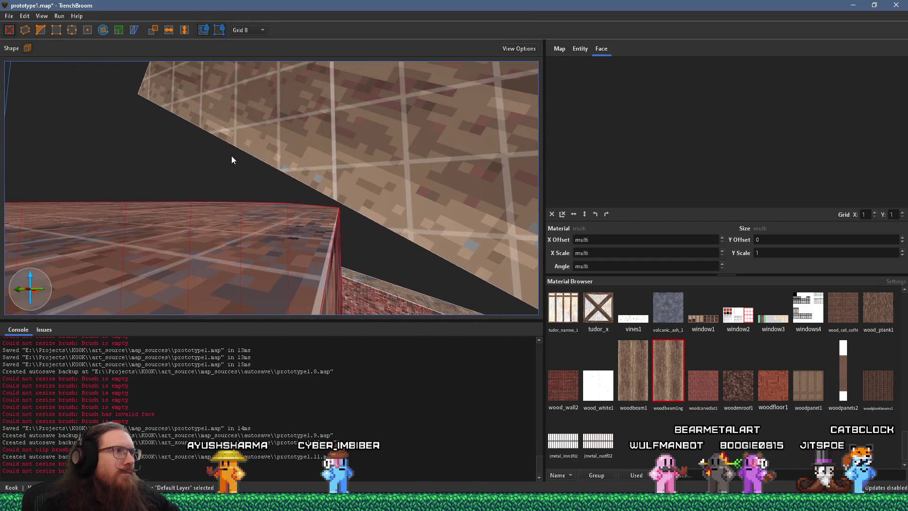
scroll(232, 156, down, 5)
Step: Adjust the wall top's height on a 1-unit grid, then restore the 16-unit grid
click(246, 30)
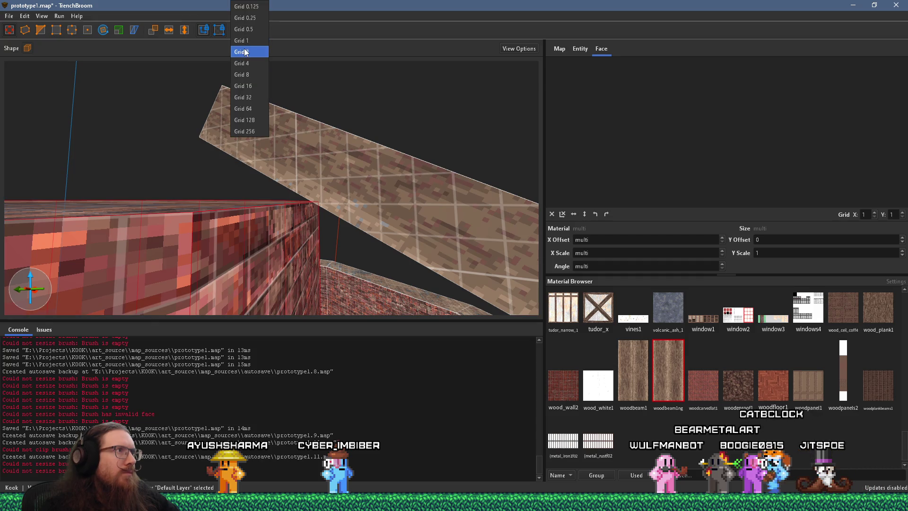
click(245, 42)
scroll(258, 160, down, 1)
mouse_move(243, 206)
mouse_down()
mouse_move(242, 194)
mouse_move(228, 213)
mouse_up()
scroll(229, 214, down, 2)
scroll(266, 217, up, 3)
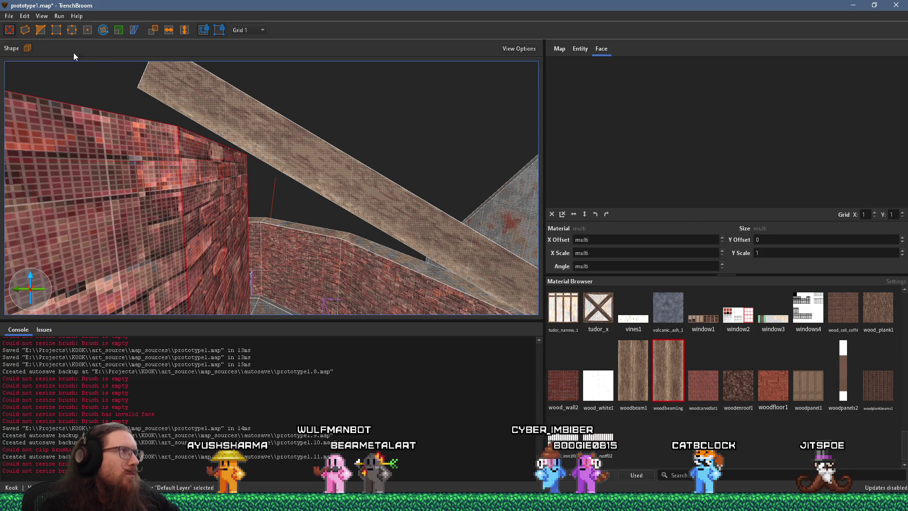
click(234, 29)
click(259, 85)
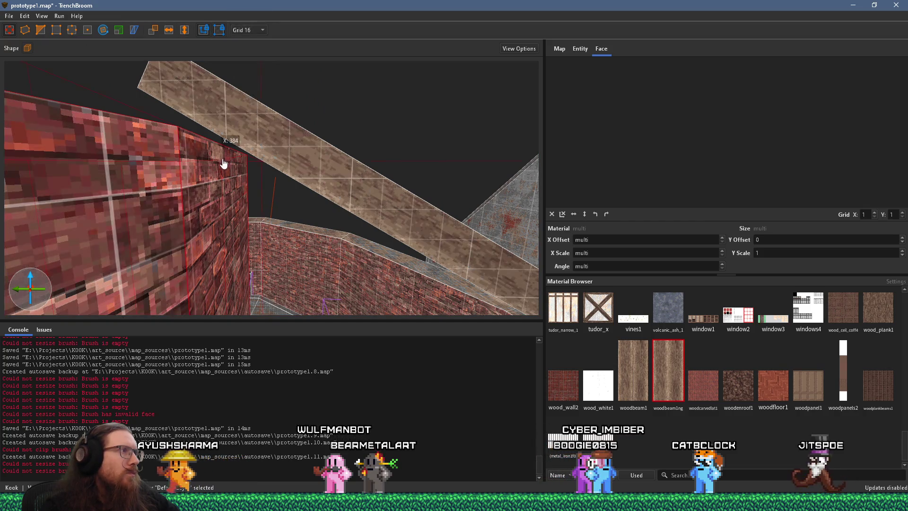
scroll(172, 158, down, 2)
scroll(168, 209, up, 6)
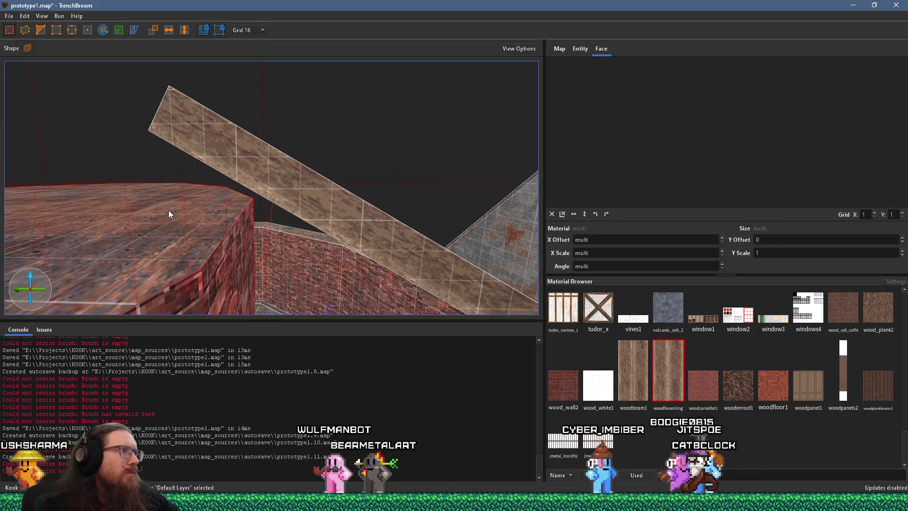
Step: Reselect the wood beam and rotate it 90° so it stands upright
click(330, 169)
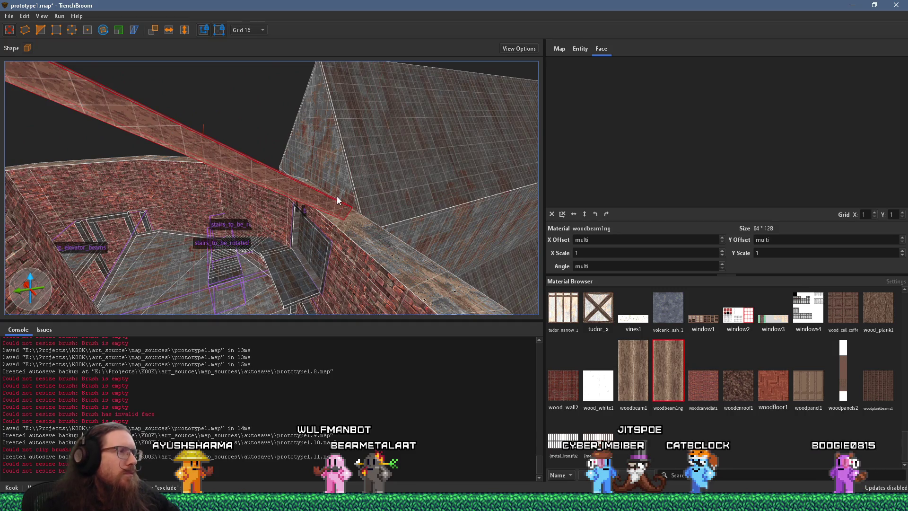
key(Escape)
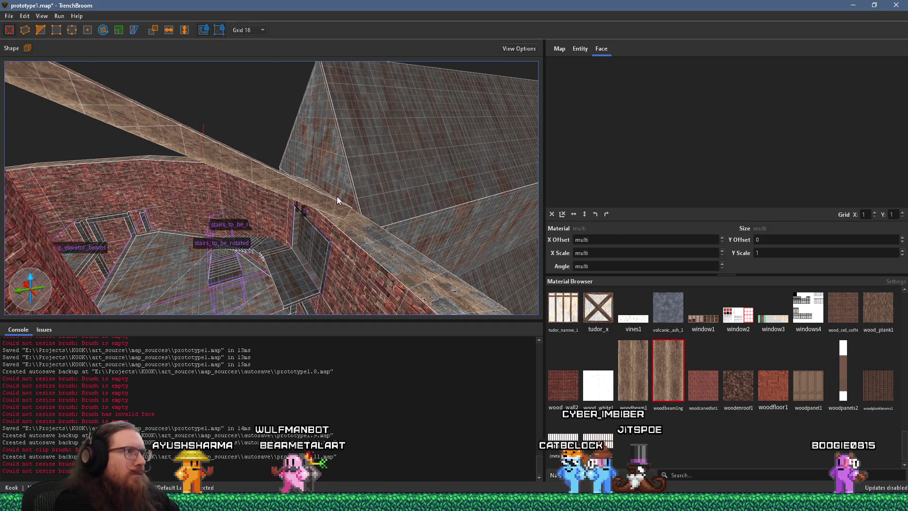
click(337, 197)
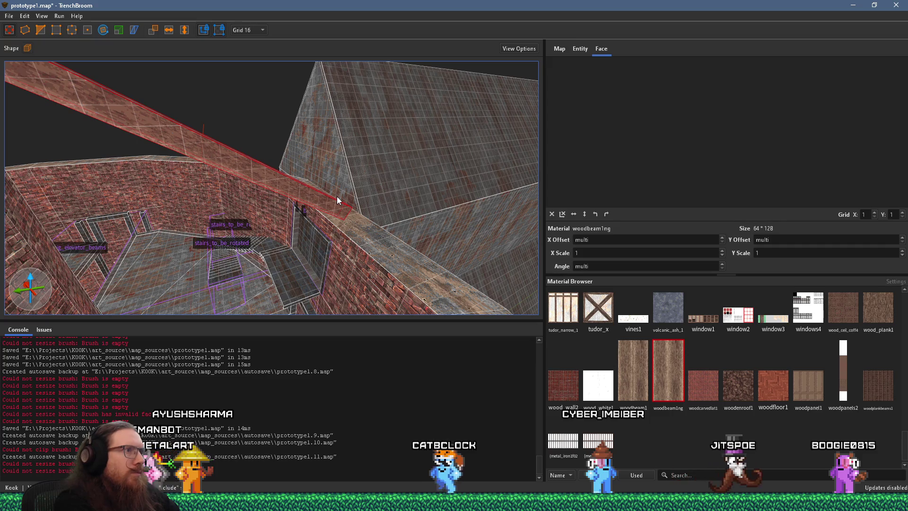
key(alt+Up)
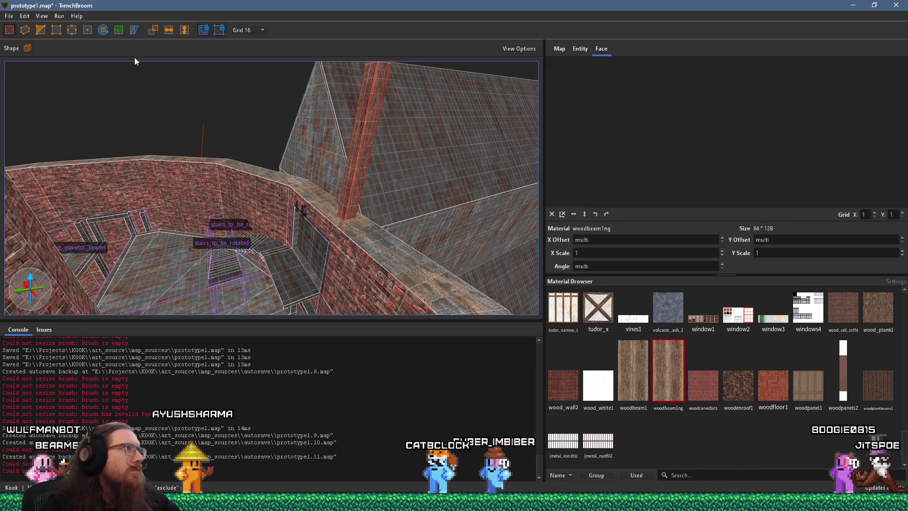
key(r)
key(ctrl+u)
Step: Set the grid to 8 and reposition the rotation pivot on the beam
drag(277, 193, 270, 230)
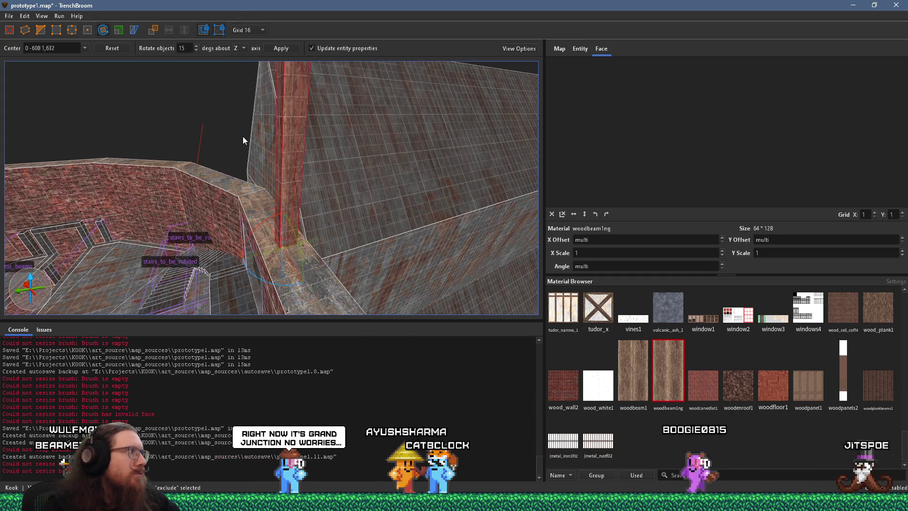
scroll(242, 136, up, 3)
click(260, 30)
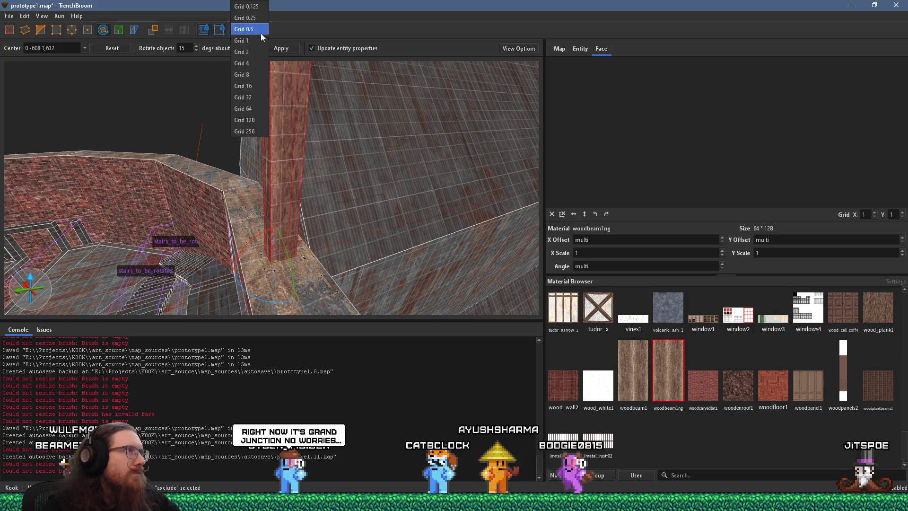
click(257, 73)
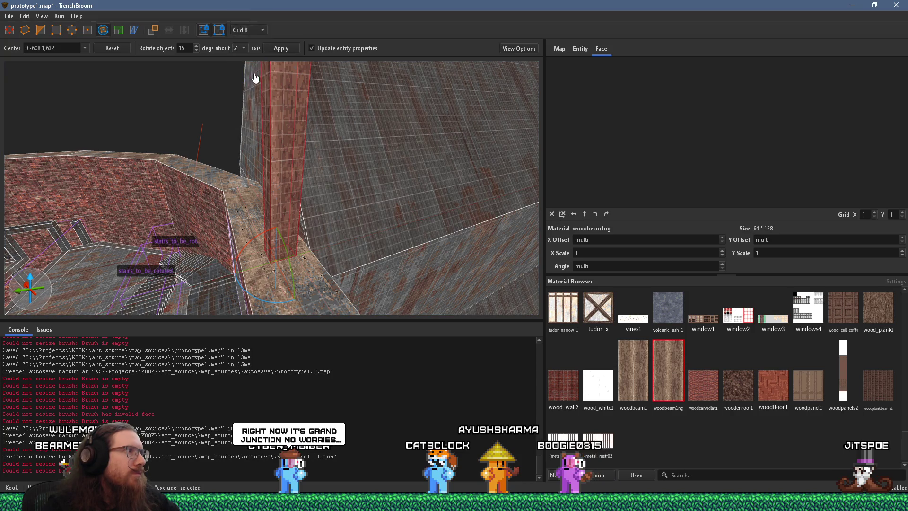
scroll(285, 210, down, 2)
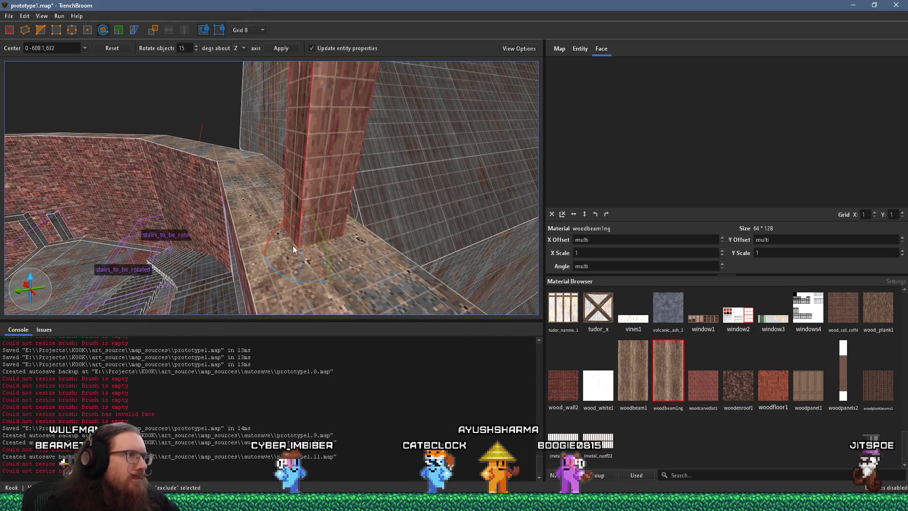
mouse_move(303, 252)
mouse_down()
mouse_move(304, 231)
mouse_move(277, 247)
mouse_move(290, 237)
mouse_up()
scroll(288, 237, down, 5)
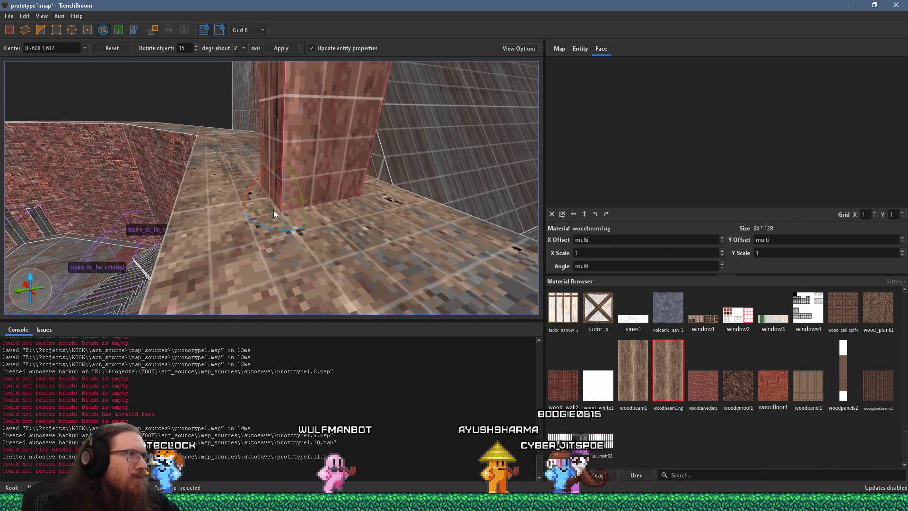
drag(257, 199, 233, 158)
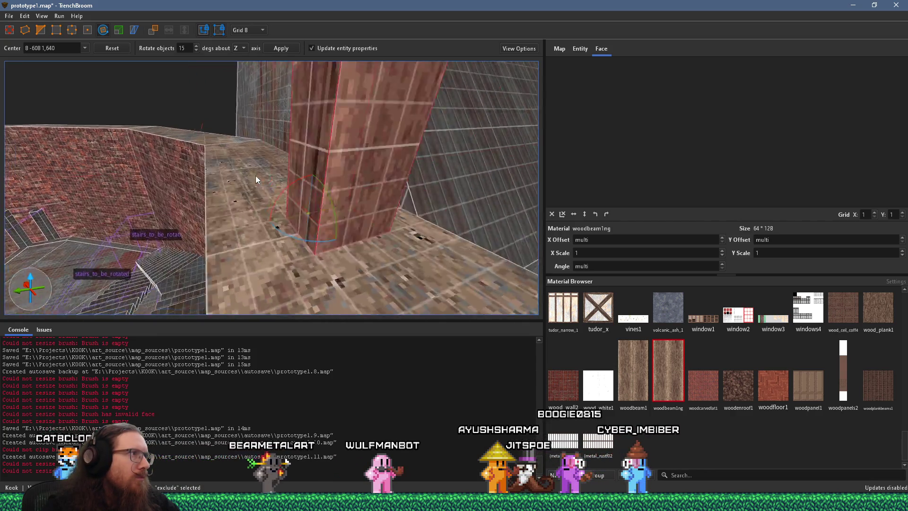
mouse_move(354, 242)
mouse_down()
mouse_move(337, 273)
mouse_move(347, 270)
mouse_up()
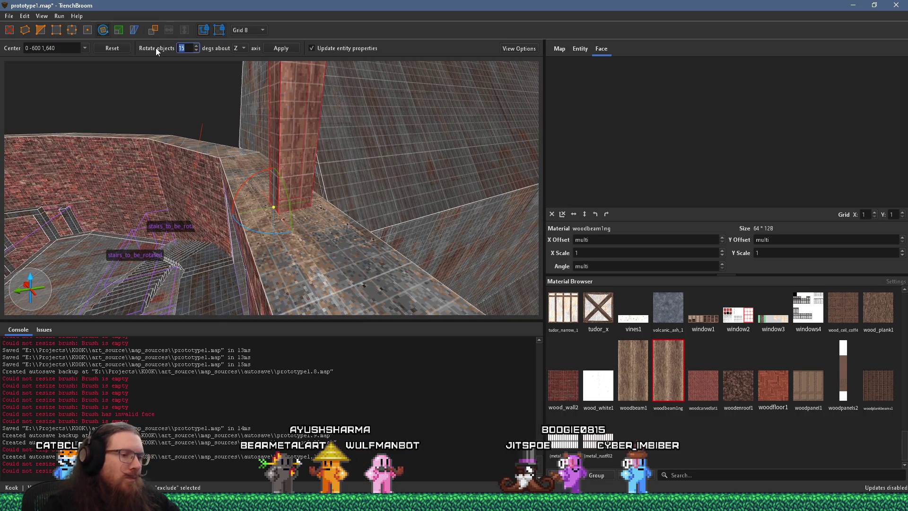
text(1)
Step: Undo the last two changes and stretch the beam's top face much higher
mouse_move(199, 90)
mouse_down()
mouse_move(215, 101)
mouse_move(160, 101)
mouse_move(236, 136)
mouse_move(391, 233)
mouse_move(332, 230)
mouse_move(306, 248)
mouse_move(395, 234)
mouse_up()
key(ctrl+z)
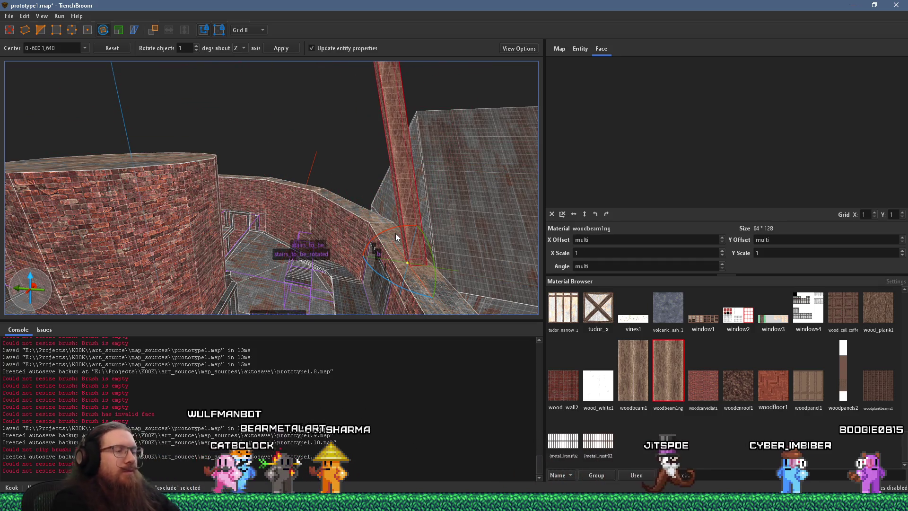
key(ctrl+z)
key(s)
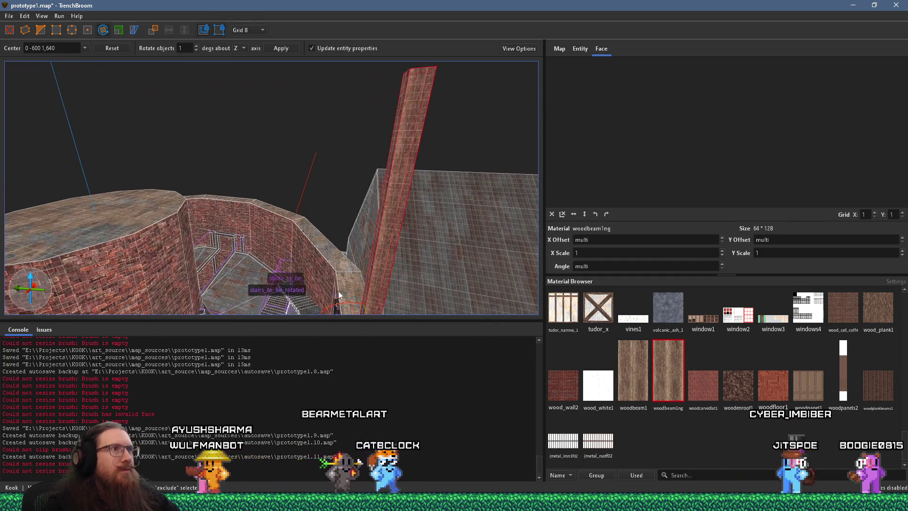
key(s)
click(14, 33)
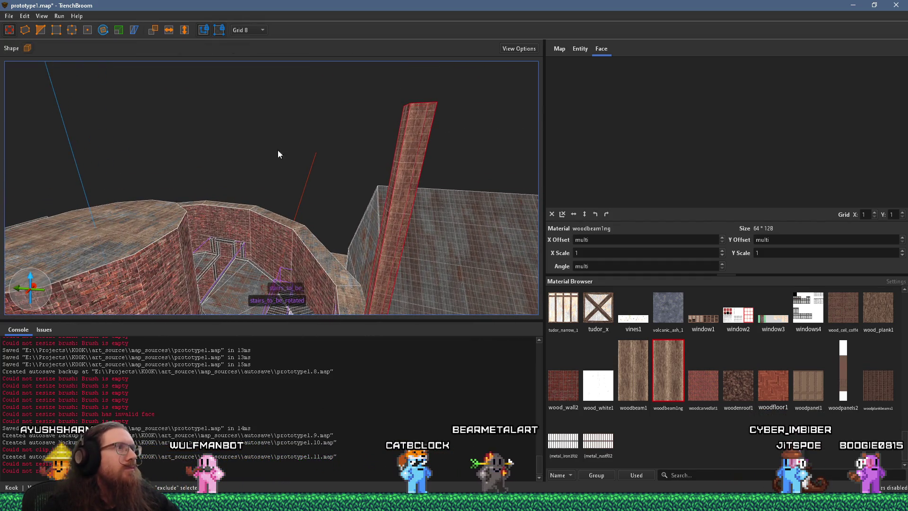
key(s)
drag(347, 186, 357, 123)
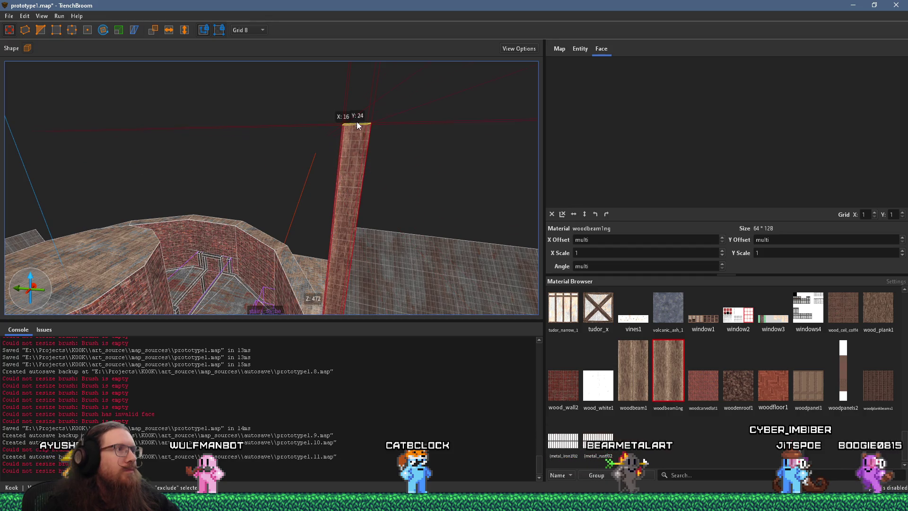
key(w)
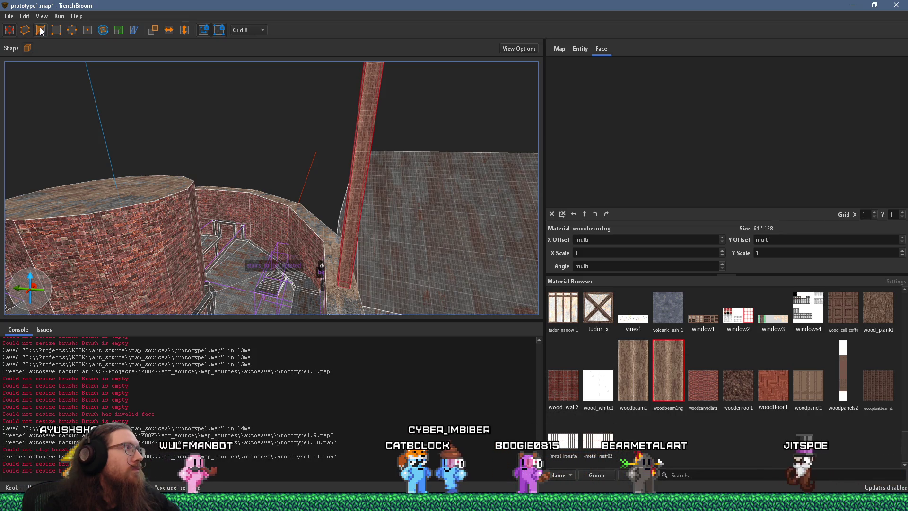
Step: Move the rotation pivot down the beam and tilt it diagonally from the wall top
click(104, 30)
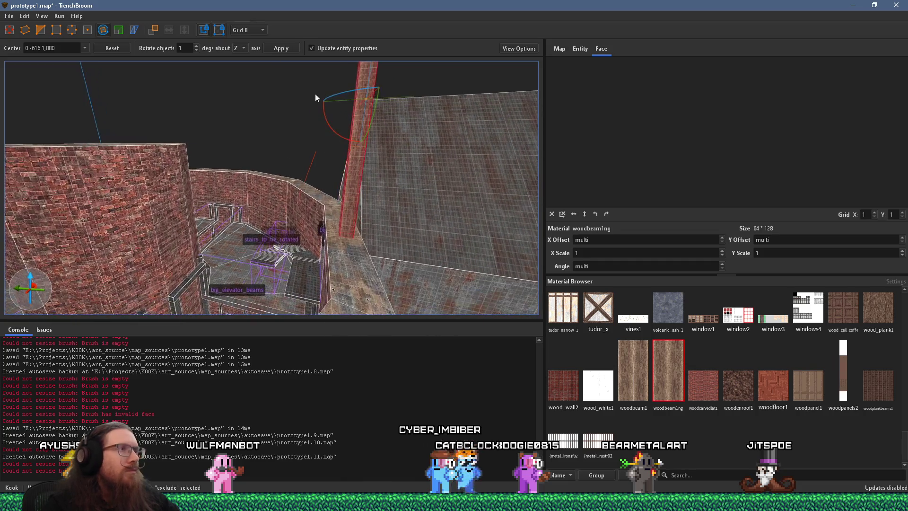
drag(322, 232, 319, 265)
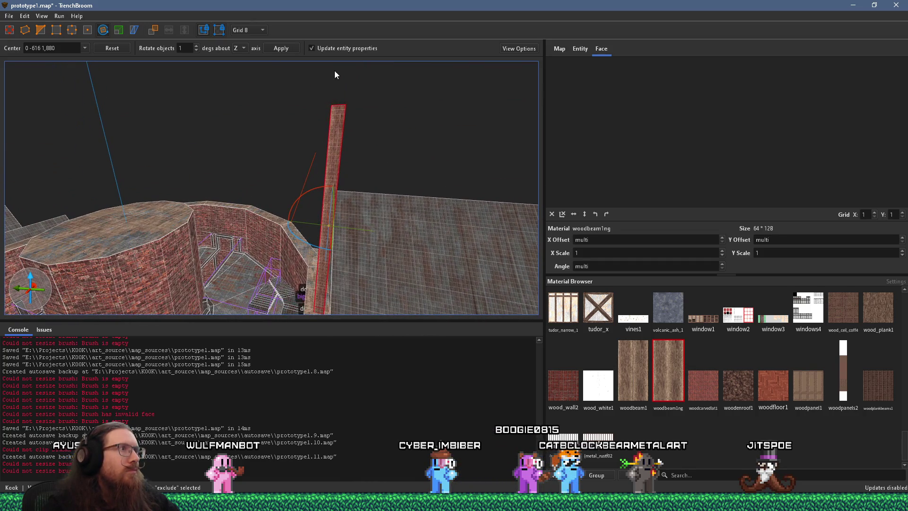
drag(328, 222, 307, 305)
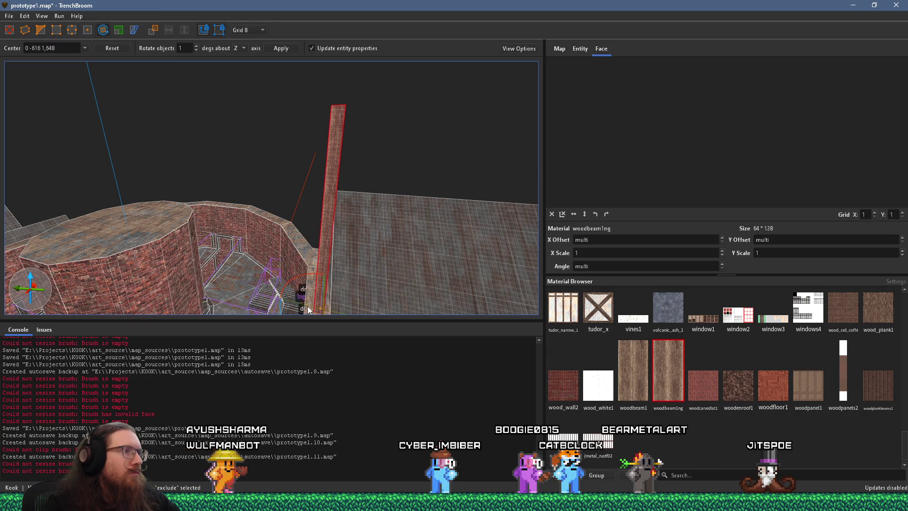
mouse_move(324, 160)
mouse_down()
mouse_move(339, 266)
mouse_move(316, 155)
mouse_move(396, 247)
mouse_move(386, 231)
mouse_up()
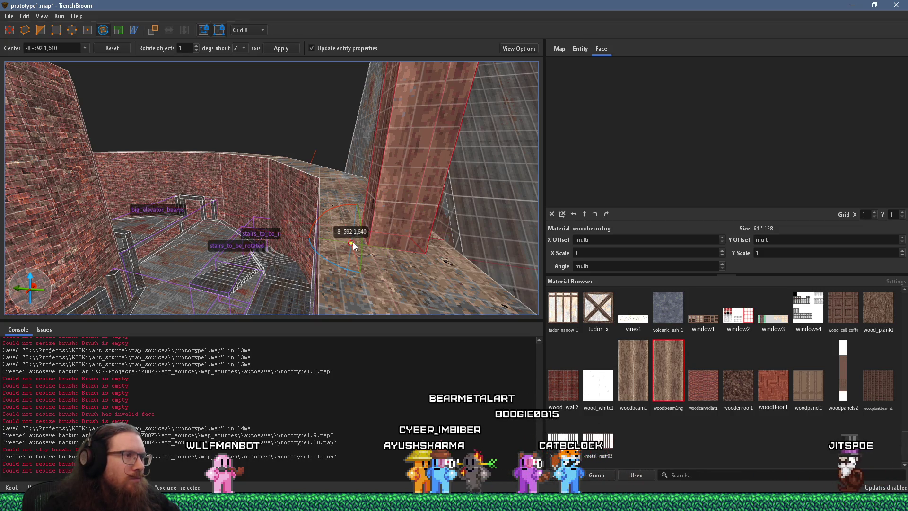
mouse_move(350, 257)
mouse_down()
mouse_move(349, 247)
mouse_move(353, 291)
mouse_move(336, 275)
mouse_move(349, 263)
mouse_move(330, 241)
mouse_move(274, 194)
mouse_move(384, 192)
mouse_move(435, 214)
mouse_move(356, 233)
mouse_move(290, 216)
mouse_up()
Step: Fly toward the walls and beam and turn off the Rotate tool
key(w)
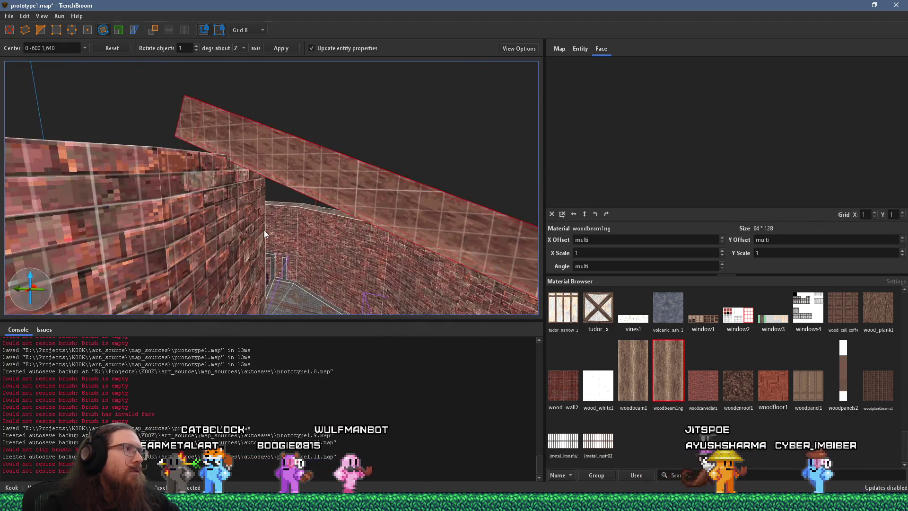
key(w)
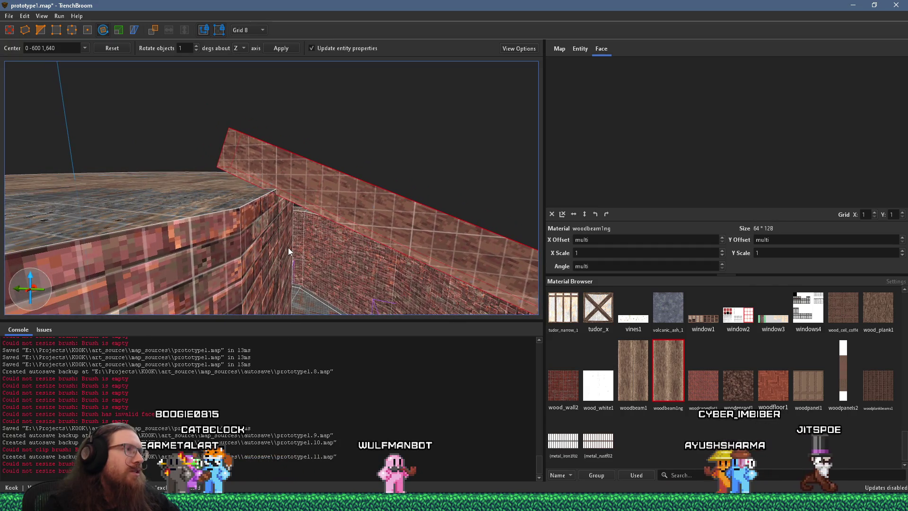
key(w)
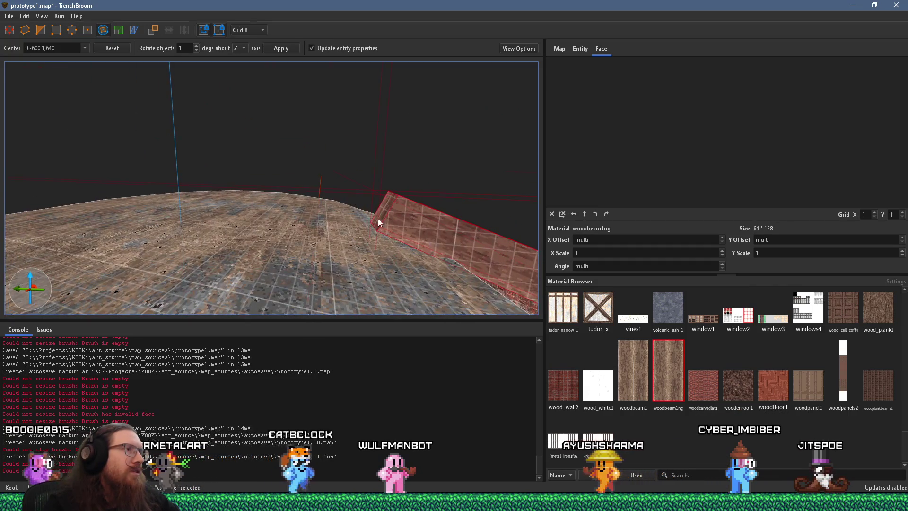
key(r)
key(w)
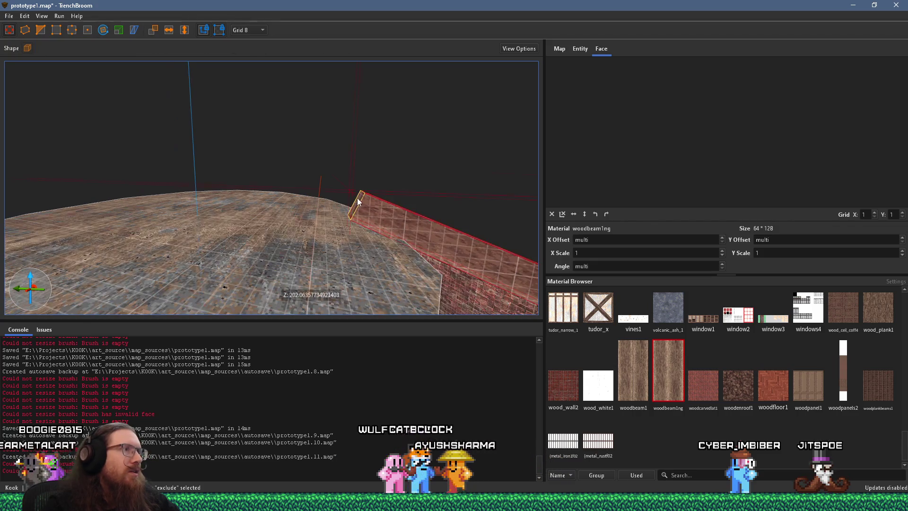
Step: Fly around the round tower to inspect the beam's placement over it
key(s)
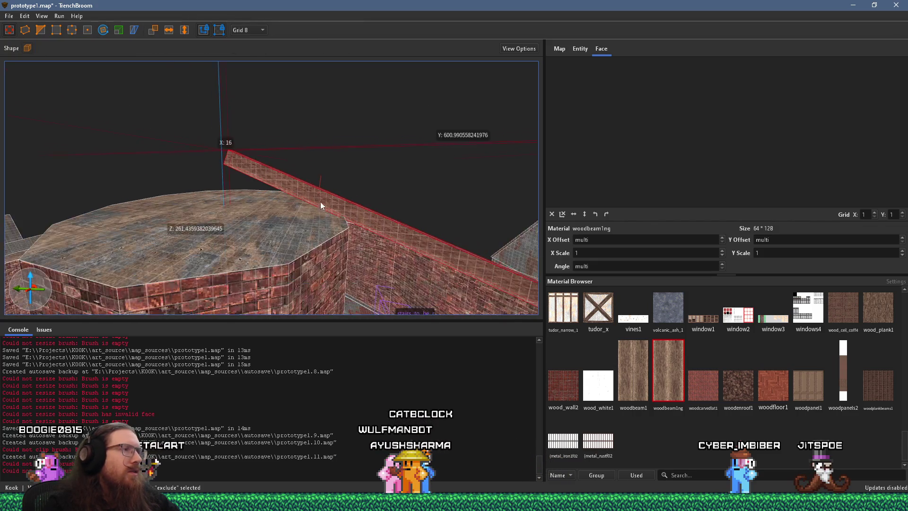
key(s)
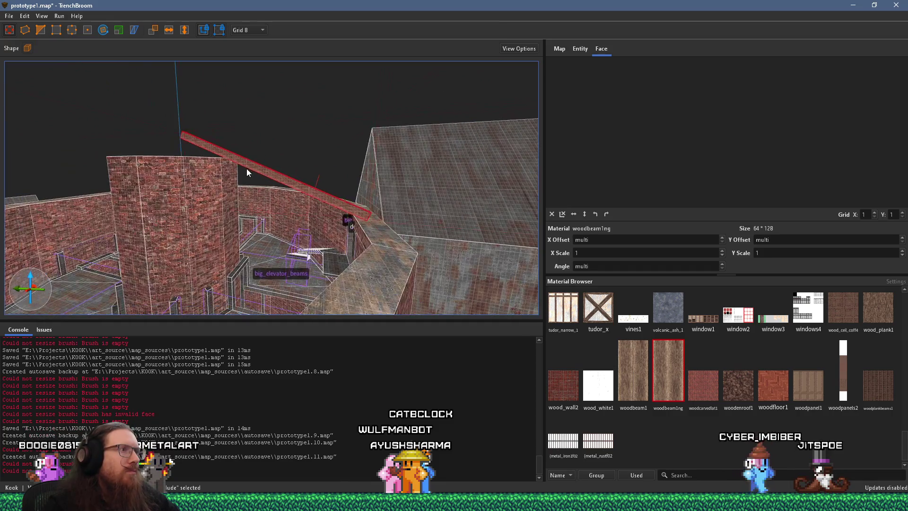
key(a)
key(w)
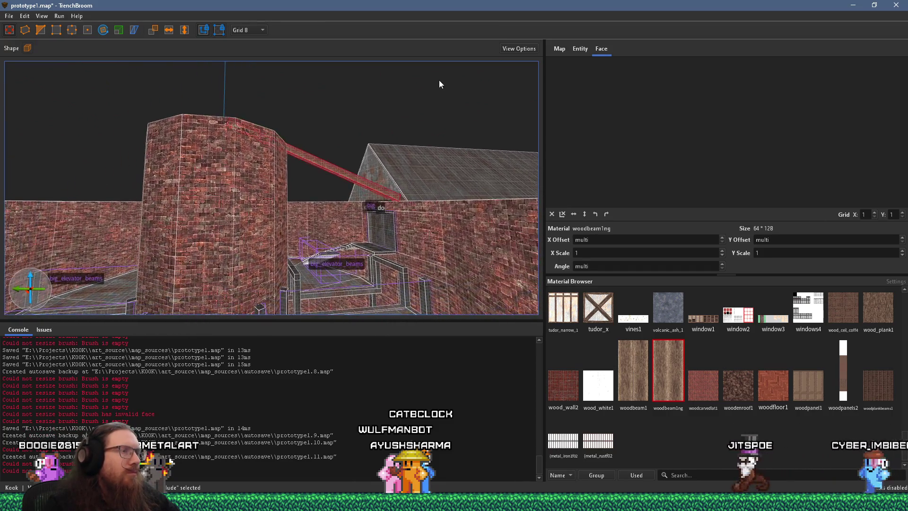
key(w)
mouse_move(324, 214)
mouse_down()
mouse_move(380, 134)
mouse_move(384, 77)
mouse_move(356, 12)
mouse_move(338, 193)
mouse_move(334, 135)
mouse_move(345, 194)
mouse_move(327, 178)
mouse_move(322, 197)
mouse_move(296, 197)
mouse_move(234, 164)
mouse_move(382, 229)
mouse_move(220, 269)
mouse_up()
key(s)
key(w)
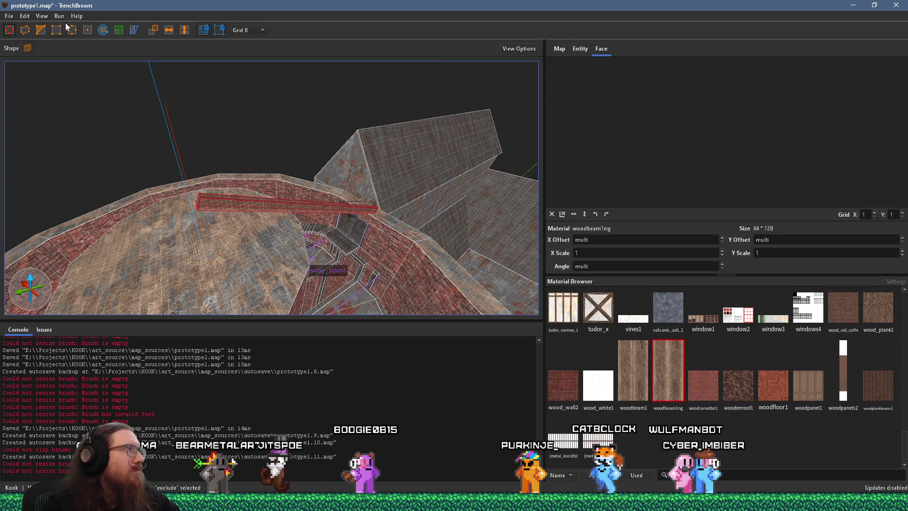
Step: Save the prototype1 map from the File menu
click(11, 17)
click(13, 18)
click(12, 18)
click(26, 64)
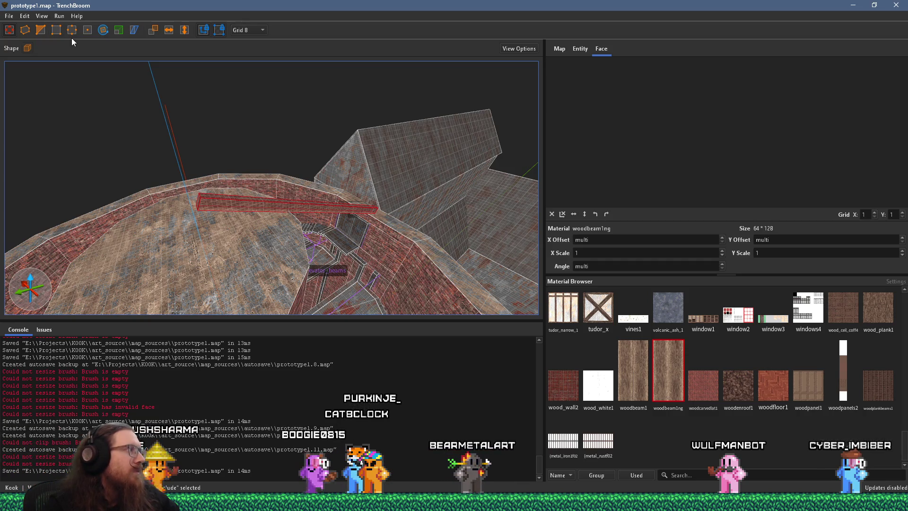
Step: Set the Rotate tool's centre to 0 0 2000 for the wood beam
key(w)
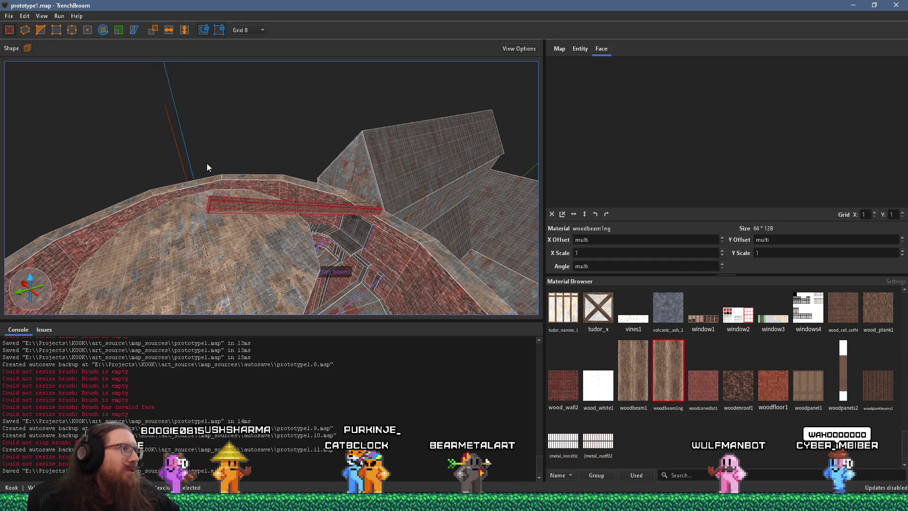
click(101, 31)
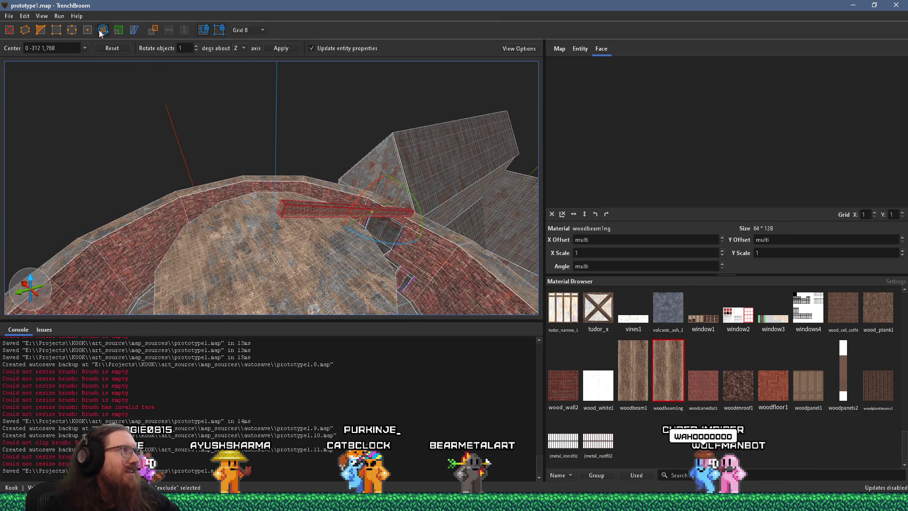
triple_click(64, 47)
text(000)
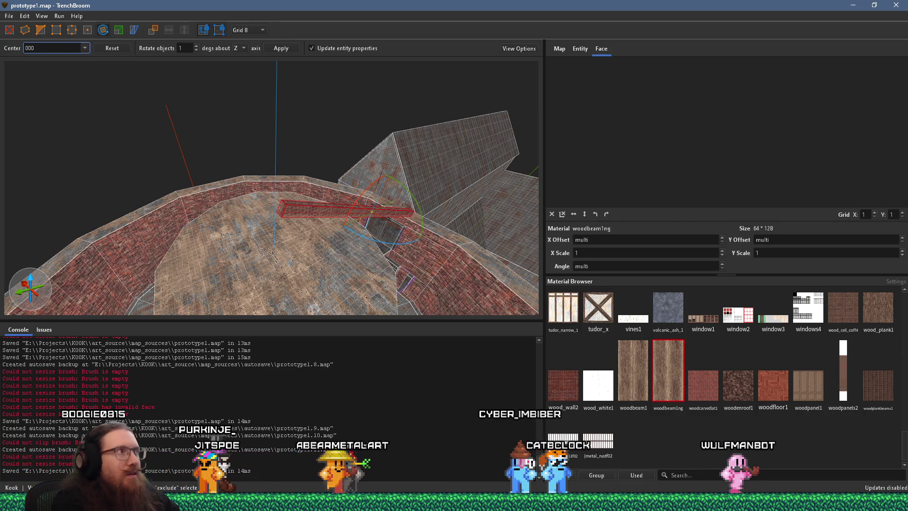
key(ctrl+a)
text(0 0 0)
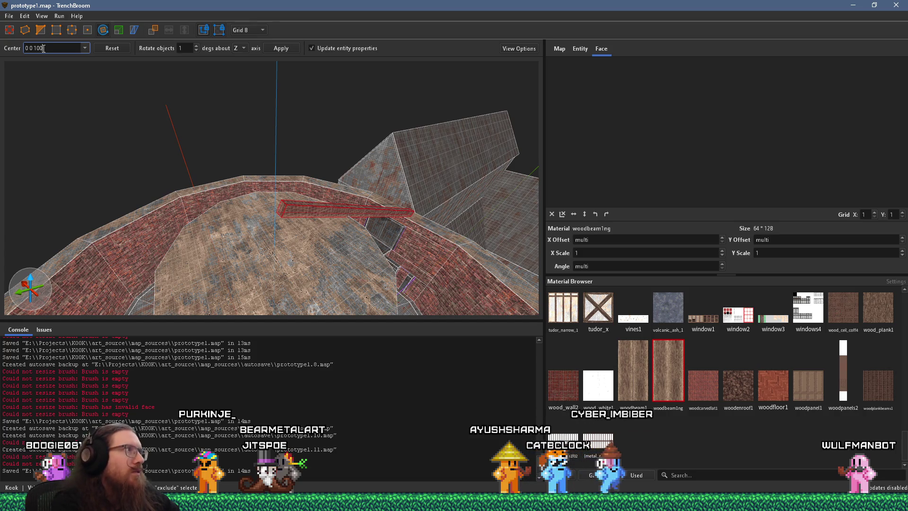
Step: Orbit the view up to see the rotation pivot above the tower
scroll(276, 190, down, 2)
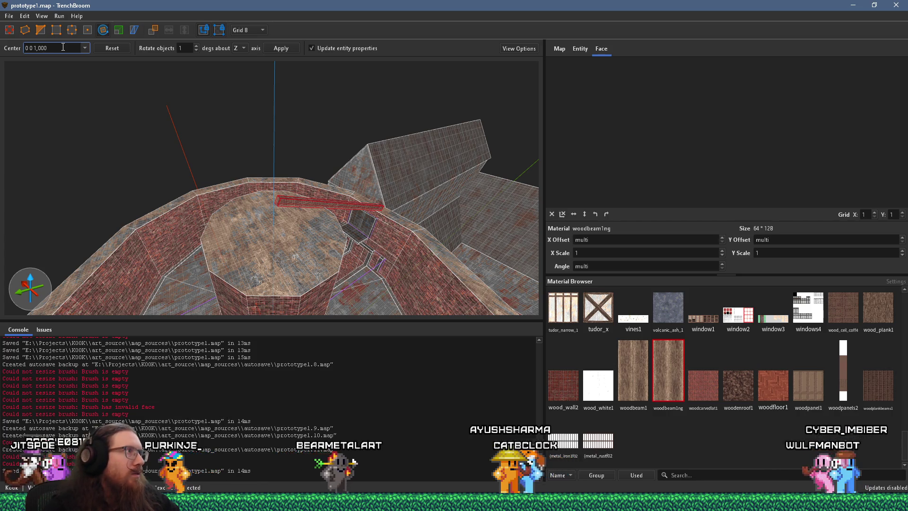
scroll(218, 255, up, 1)
scroll(217, 254, down, 2)
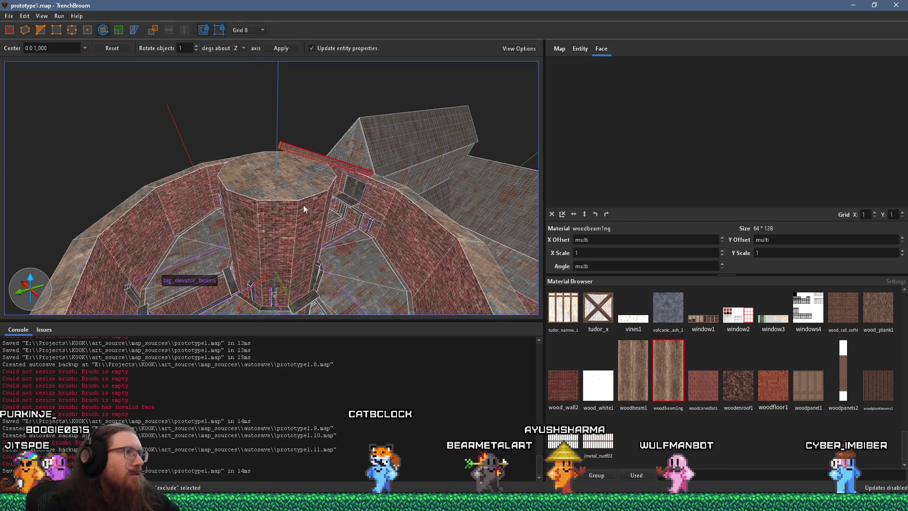
scroll(303, 200, down, 2)
click(36, 47)
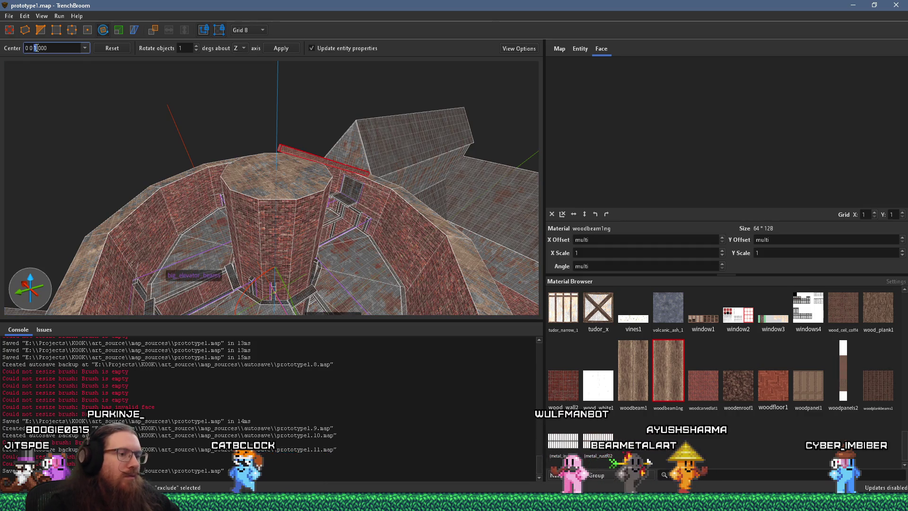
text(4)
mouse_move(177, 165)
mouse_down()
mouse_move(244, 249)
mouse_move(239, 126)
mouse_move(223, 183)
mouse_up()
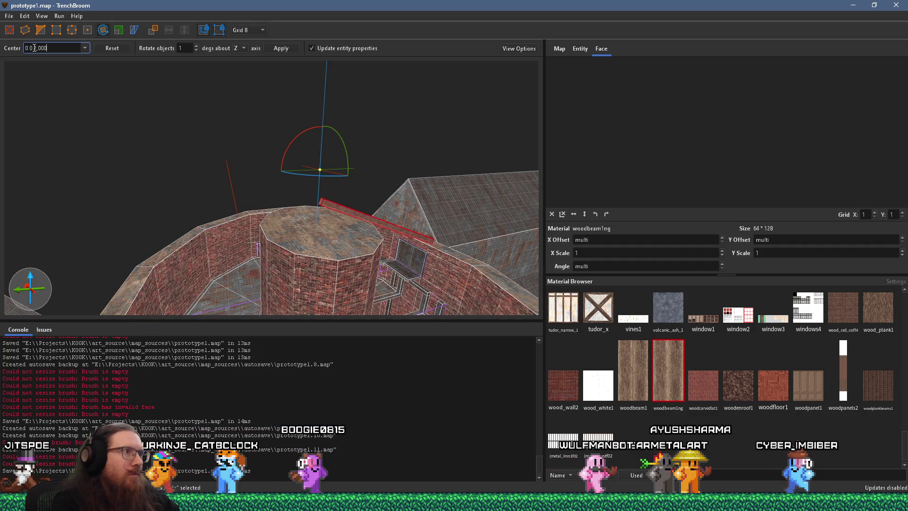
mouse_move(203, 118)
mouse_down()
mouse_move(196, 250)
mouse_move(345, 132)
mouse_move(243, 268)
mouse_up()
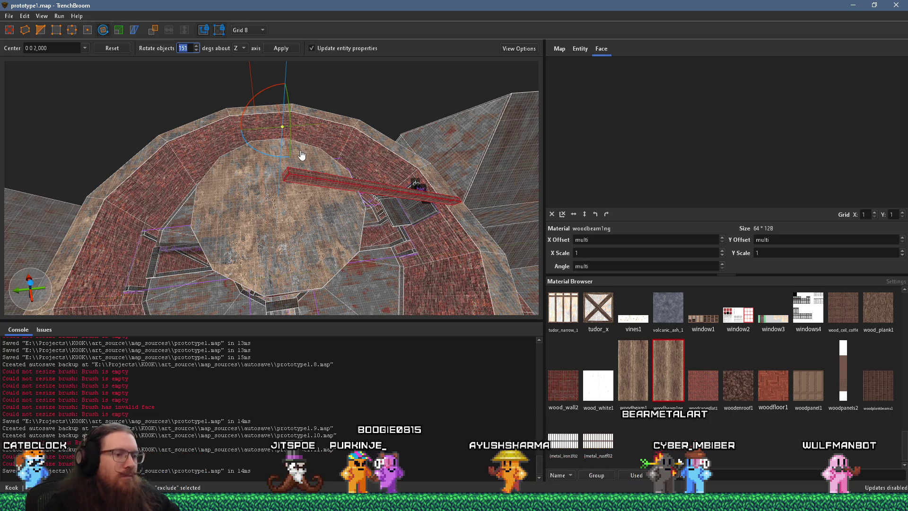
Step: Set Rotate objects to 15 and swing beam copies into the first spoke positions
text(15)
drag(301, 155, 357, 208)
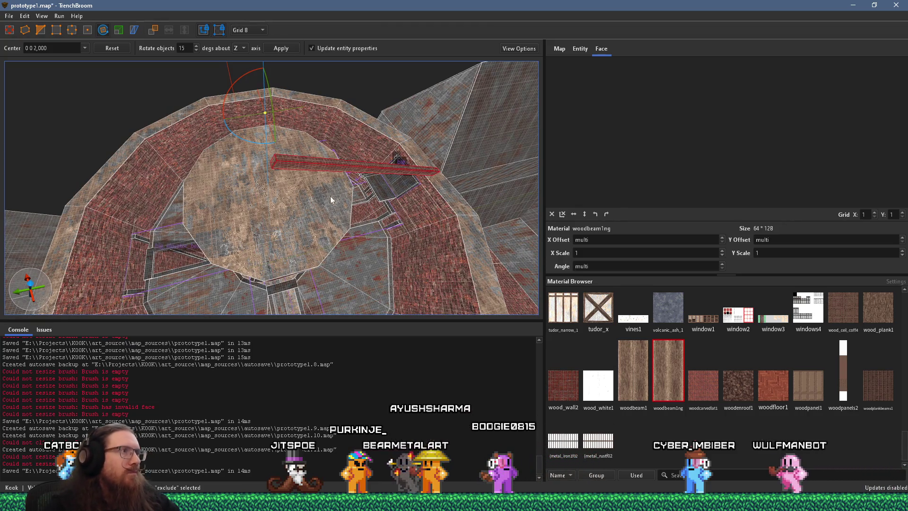
mouse_move(258, 141)
mouse_down()
mouse_move(234, 138)
mouse_move(331, 166)
mouse_move(421, 214)
mouse_up()
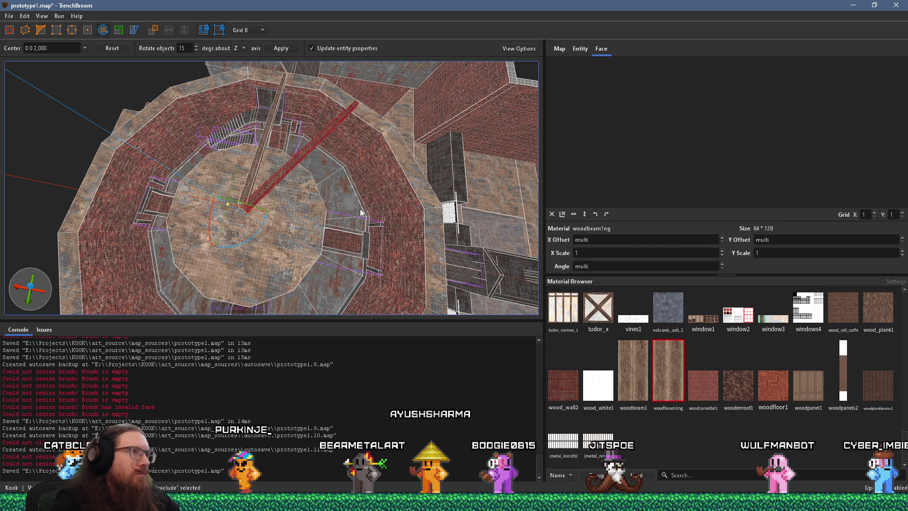
drag(258, 238, 237, 249)
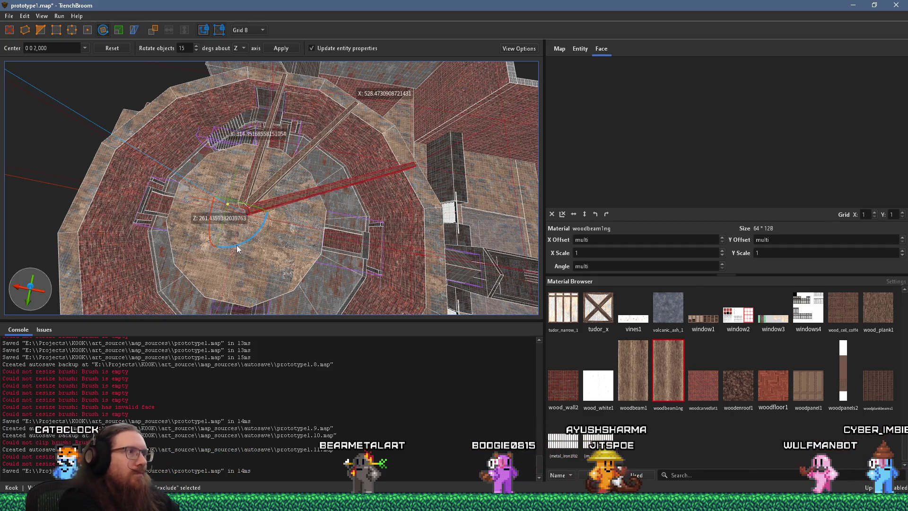
drag(238, 249, 213, 253)
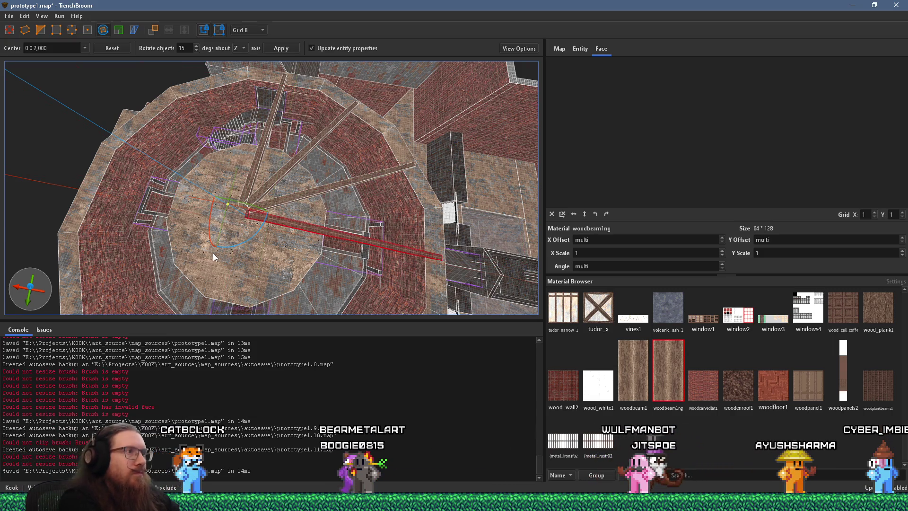
drag(254, 243, 237, 254)
drag(303, 179, 338, 190)
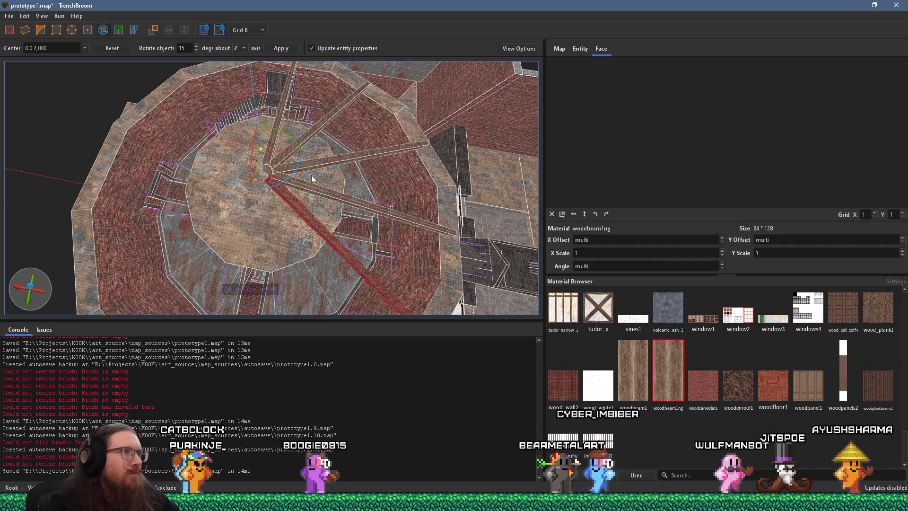
mouse_move(295, 176)
mouse_down()
mouse_move(282, 198)
mouse_move(333, 203)
mouse_move(368, 193)
mouse_move(361, 172)
mouse_up()
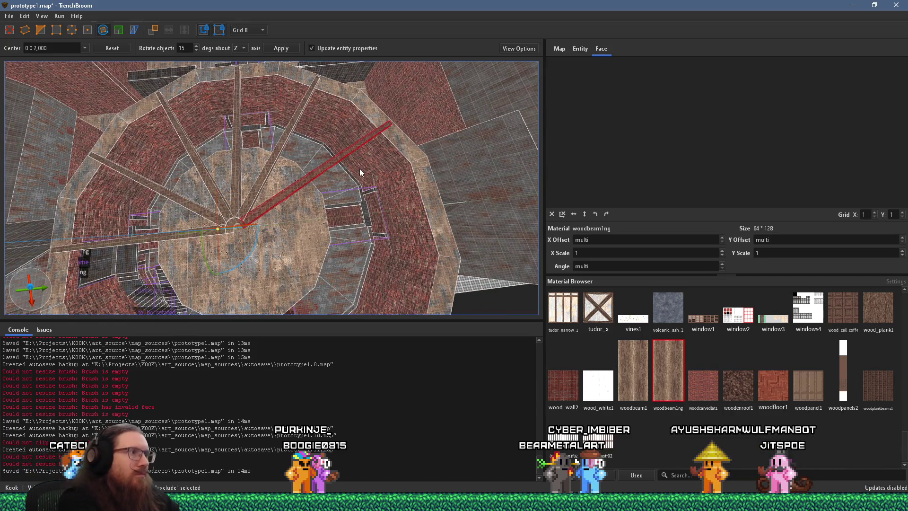
Step: Add spokes pointing right, down-right and left to complete the rafter ring, then deselect
drag(258, 245, 246, 272)
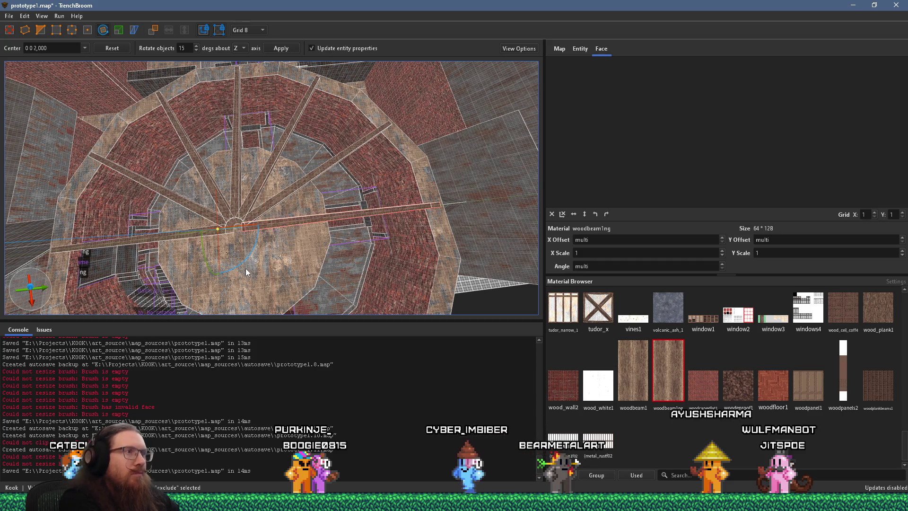
drag(252, 259, 235, 284)
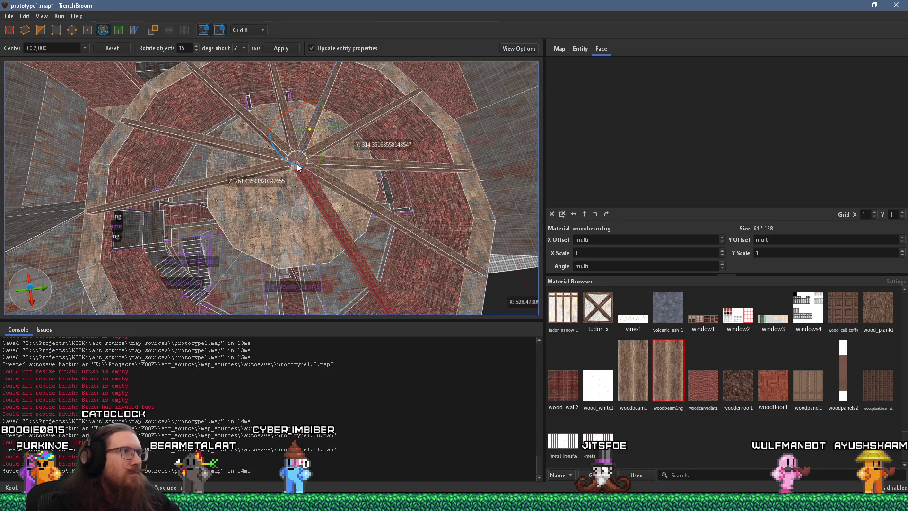
drag(325, 197, 268, 215)
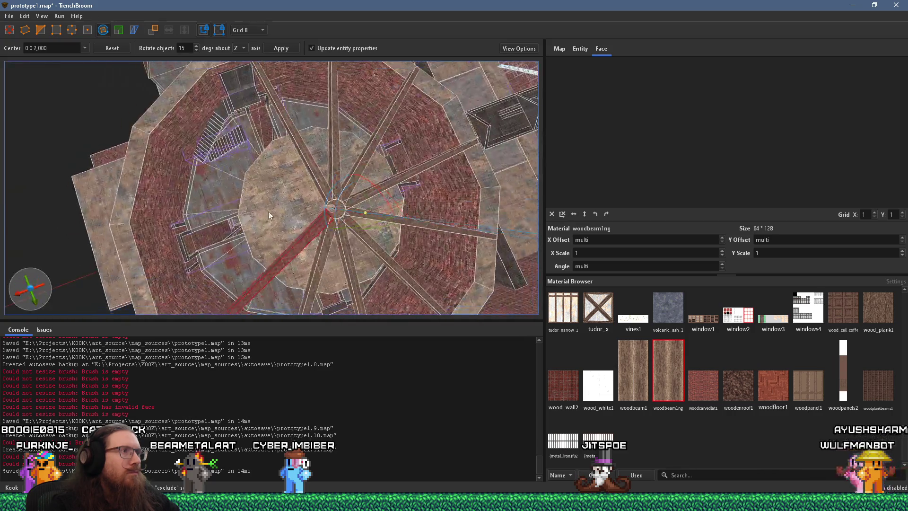
mouse_move(331, 187)
mouse_down()
mouse_move(369, 181)
mouse_move(291, 194)
mouse_move(297, 234)
mouse_move(355, 82)
mouse_move(305, 139)
mouse_move(344, 92)
mouse_up()
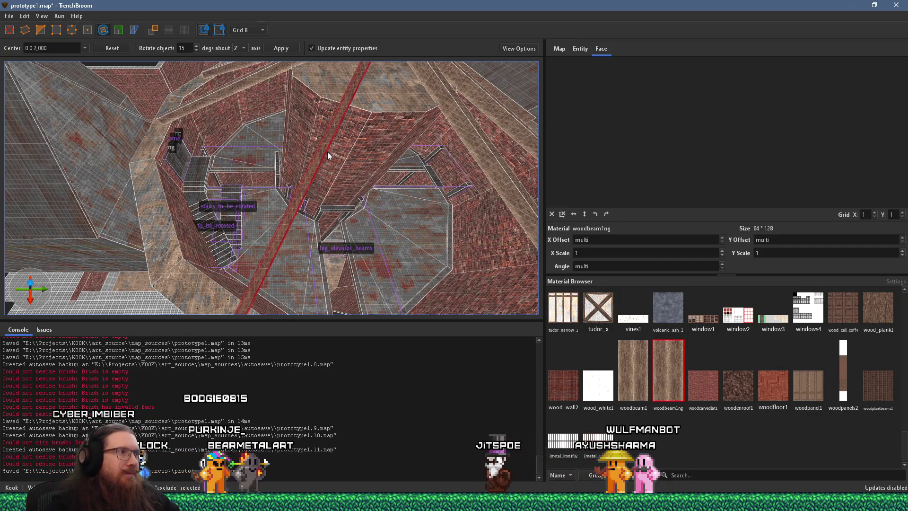
mouse_move(335, 157)
mouse_down()
mouse_move(380, 156)
mouse_move(348, 146)
mouse_up()
key(Escape)
key(Escape)
mouse_move(347, 253)
mouse_down()
mouse_move(260, 130)
mouse_move(345, 197)
mouse_move(112, 106)
mouse_move(198, 169)
mouse_move(424, 170)
mouse_move(349, 155)
mouse_move(336, 195)
mouse_move(311, 169)
mouse_move(328, 232)
mouse_move(325, 204)
mouse_move(348, 197)
mouse_move(370, 166)
mouse_move(226, 172)
mouse_move(270, 216)
mouse_move(310, 225)
mouse_up()
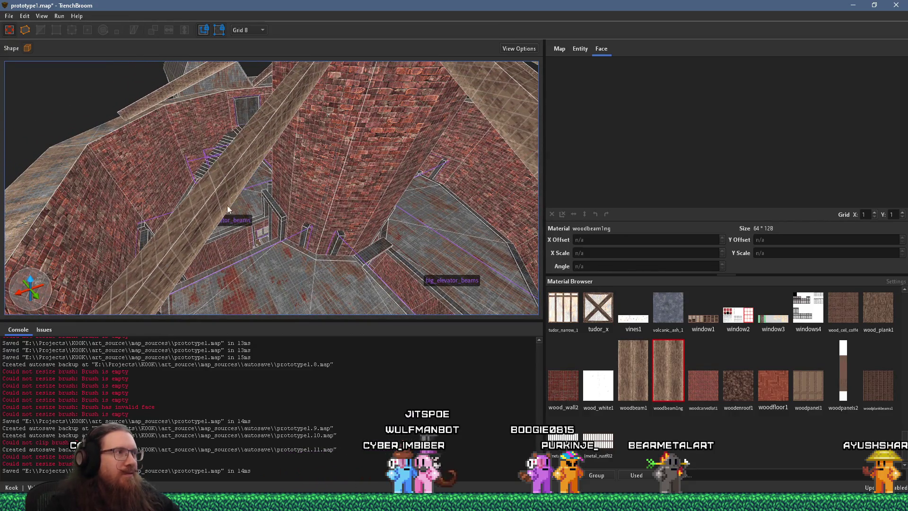
Step: Select the left and right roof beam faces and reset their texture offsets to 0
click(210, 191)
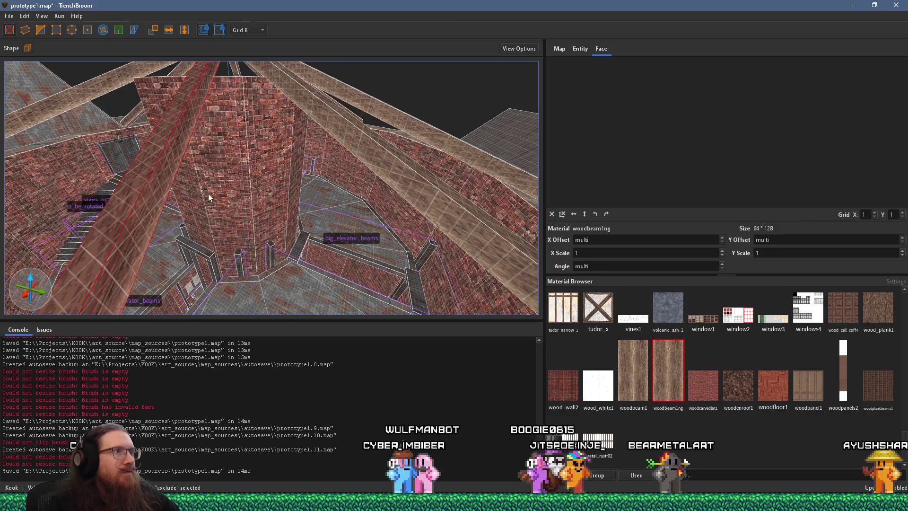
scroll(225, 180, down, 3)
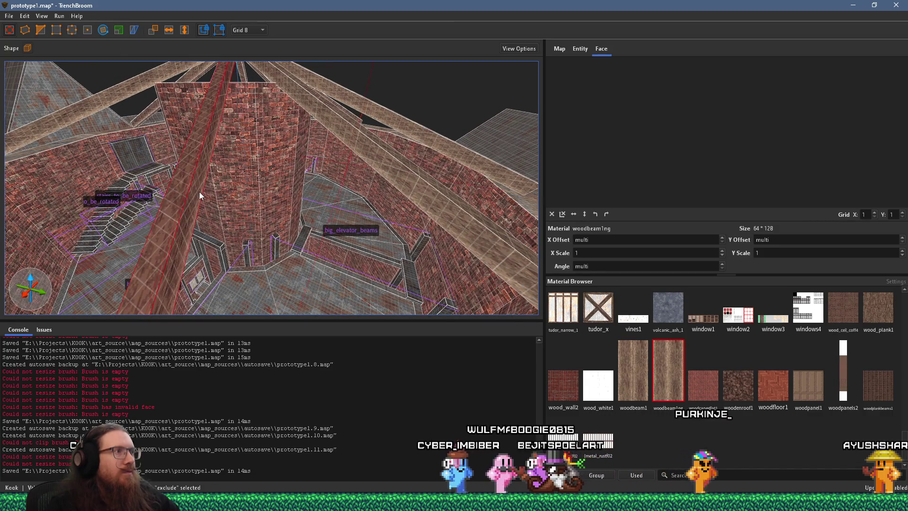
shift+click(199, 192)
ctrl+shift+click(388, 168)
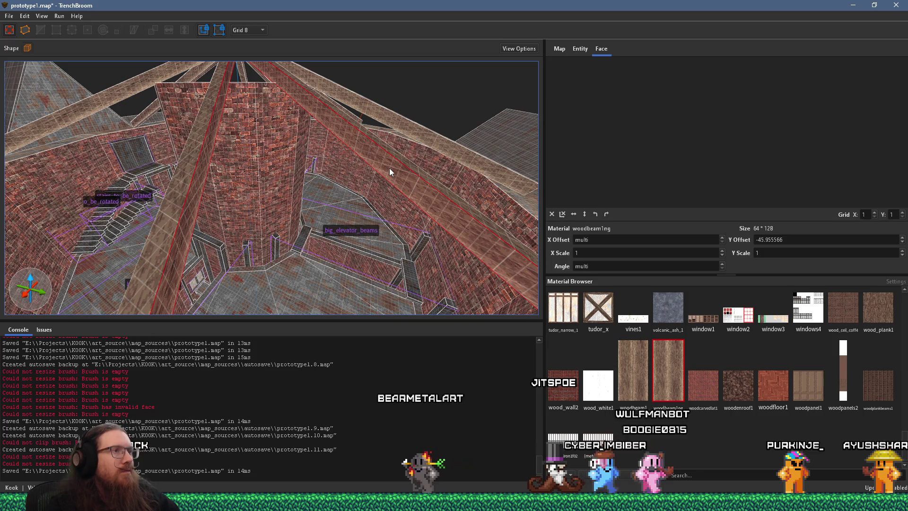
key(ctrl+u)
Step: Shorten the slanted roof beam slightly by pulling its end face in, then deselect
scroll(316, 205, up, 5)
scroll(286, 214, up, 3)
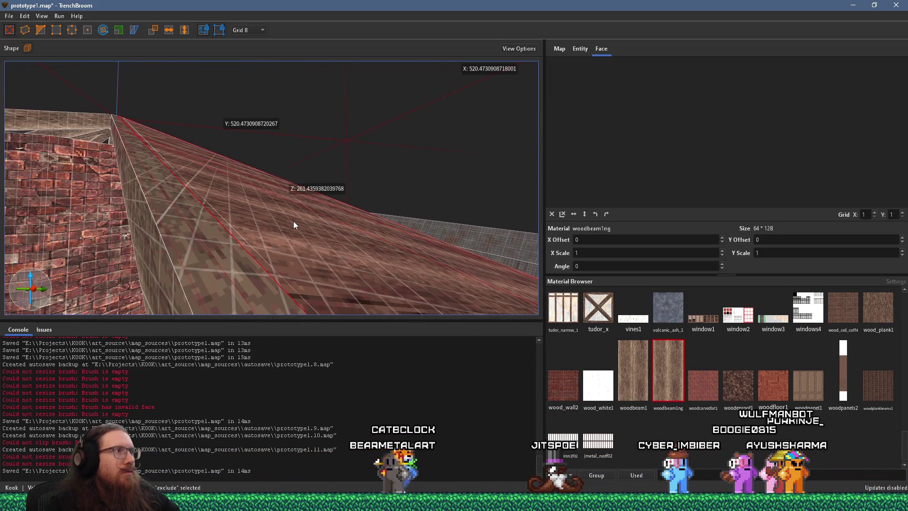
scroll(285, 228, down, 8)
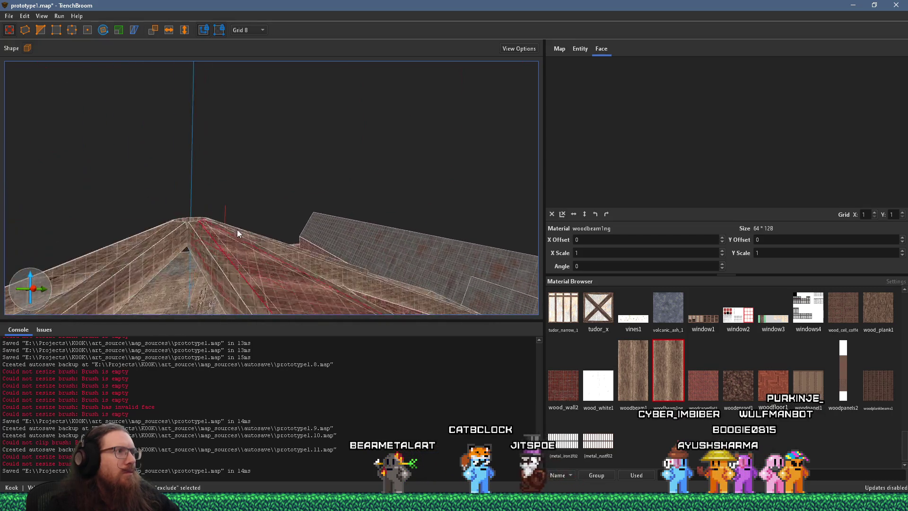
scroll(260, 225, up, 3)
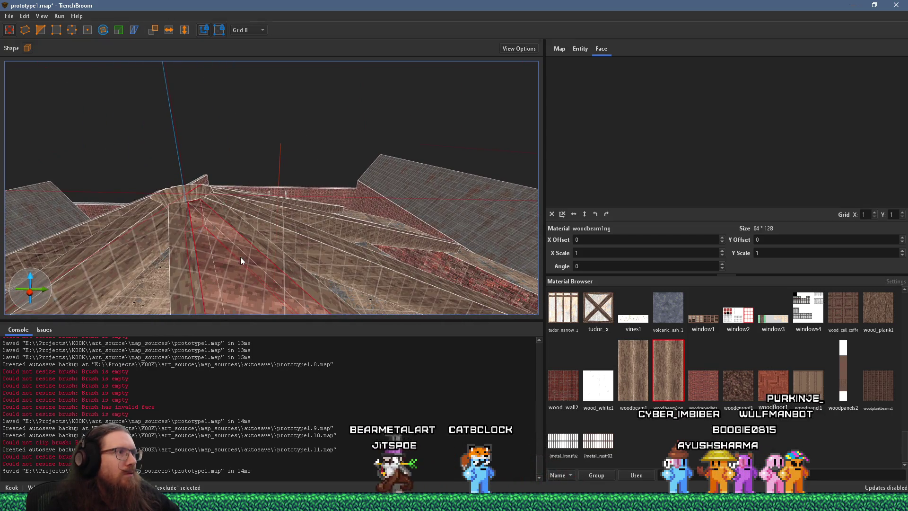
scroll(240, 257, up, 3)
scroll(237, 155, up, 3)
scroll(318, 223, up, 3)
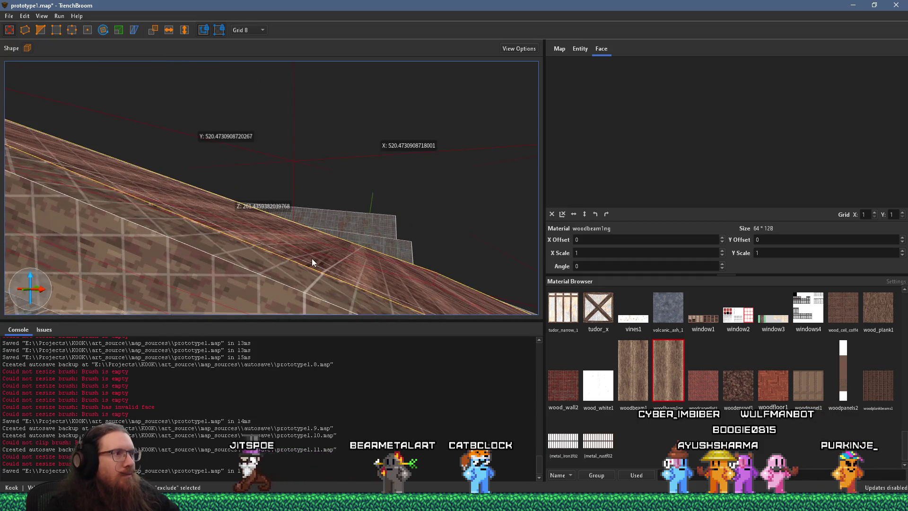
drag(312, 257, 316, 252)
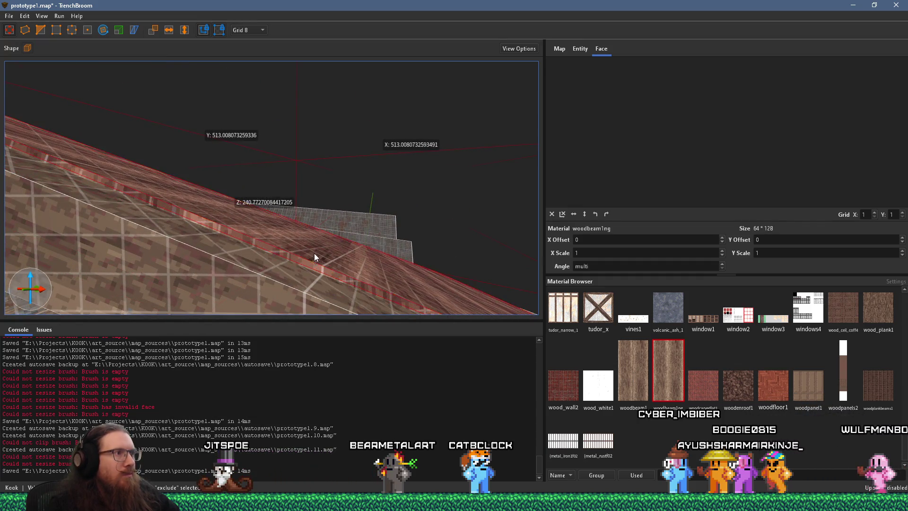
scroll(316, 251, up, 3)
key(Escape)
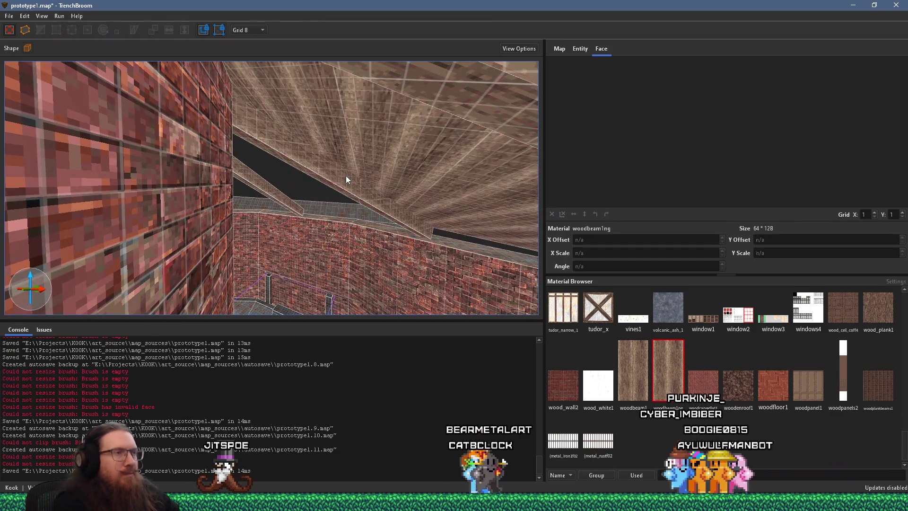
mouse_move(345, 175)
mouse_down()
mouse_move(400, 181)
mouse_move(295, 256)
mouse_move(320, 241)
mouse_move(309, 226)
mouse_move(135, 219)
mouse_move(262, 208)
mouse_up()
scroll(263, 211, down, 2)
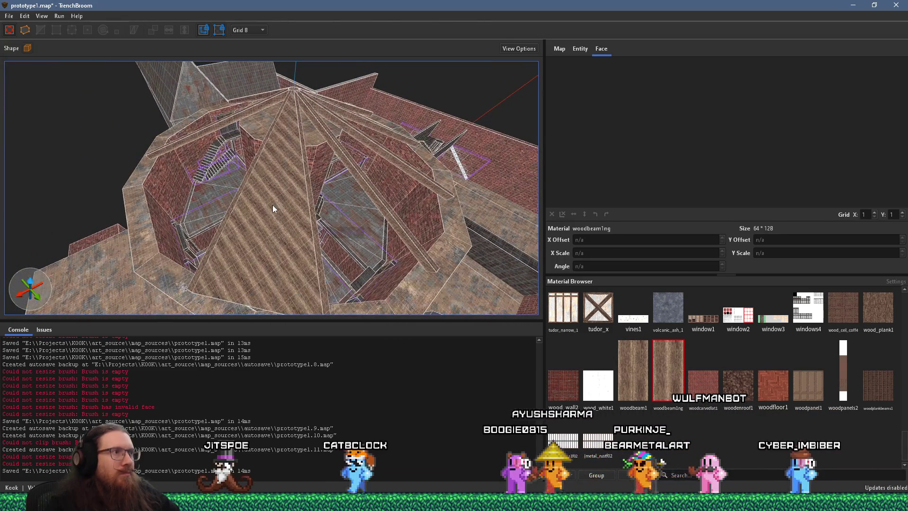
Step: Reset the front roof face's cor_metal_roof1 texture, rotate it about 47° and flip it vertically
mouse_move(284, 224)
mouse_down()
mouse_move(302, 217)
mouse_move(287, 252)
mouse_up()
click(341, 78)
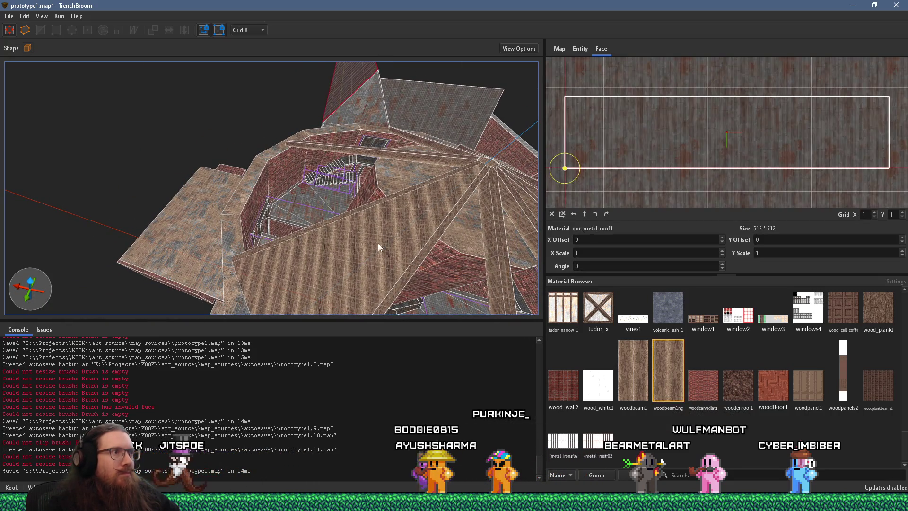
click(379, 245)
click(551, 214)
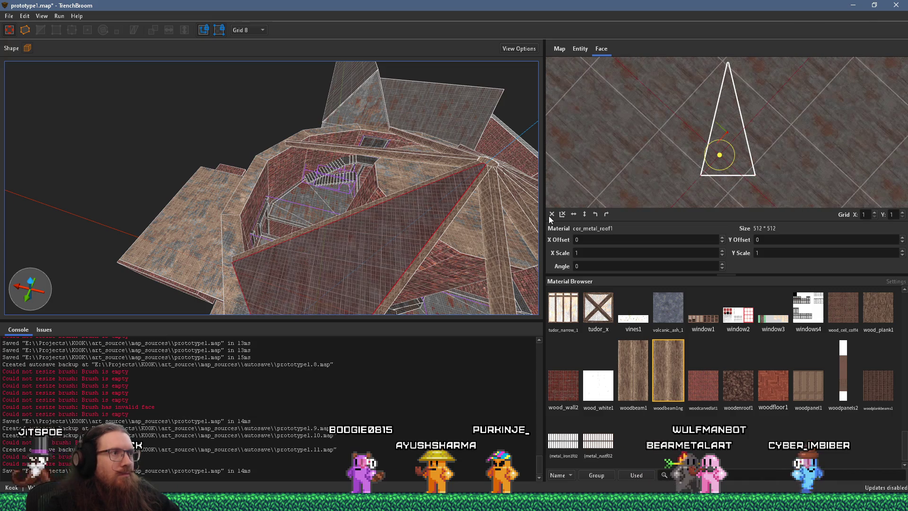
scroll(733, 137, up, 2)
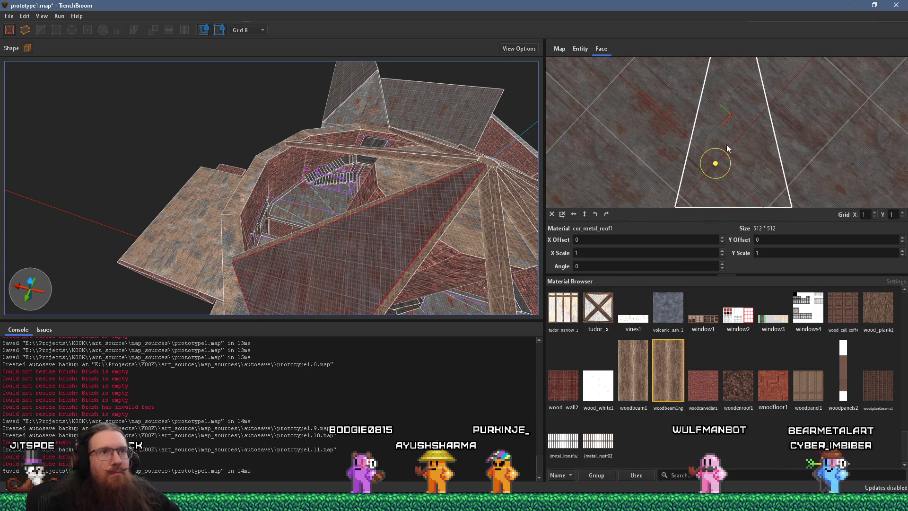
drag(721, 148, 736, 152)
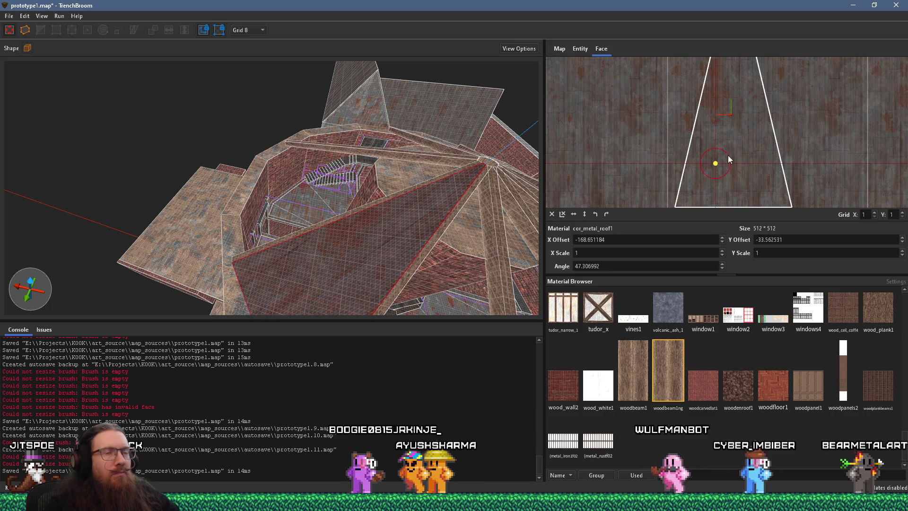
click(584, 213)
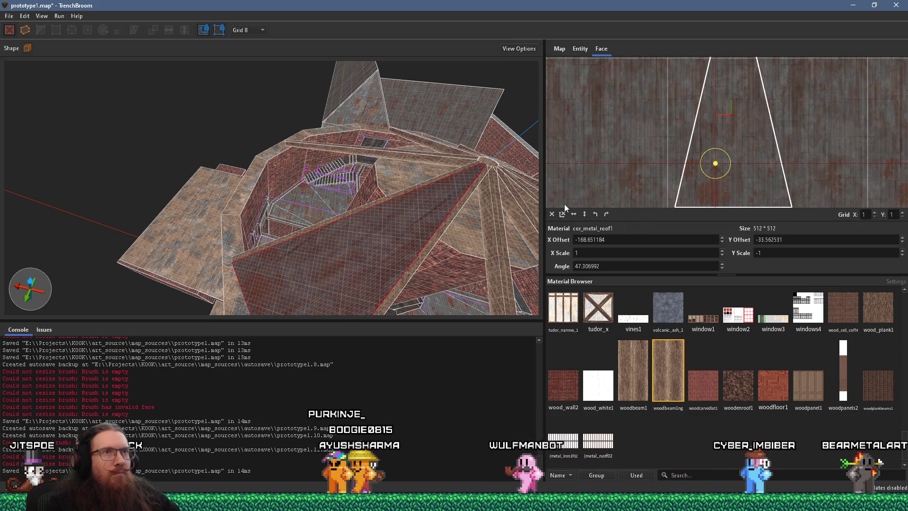
scroll(695, 140, up, 2)
scroll(708, 154, up, 1)
Step: Select a triangular roof face, then the roof beam above the brick wall top
mouse_move(417, 228)
mouse_down()
mouse_move(365, 137)
mouse_move(415, 220)
mouse_move(391, 216)
mouse_move(374, 240)
mouse_move(344, 207)
mouse_move(306, 222)
mouse_move(318, 238)
mouse_move(272, 165)
mouse_move(292, 187)
mouse_move(198, 63)
mouse_up()
click(257, 136)
mouse_move(258, 136)
mouse_down()
mouse_move(194, 116)
mouse_move(159, 49)
mouse_move(113, 98)
mouse_move(198, 147)
mouse_move(245, 75)
mouse_move(295, 193)
mouse_move(267, 211)
mouse_move(330, 132)
mouse_move(356, 191)
mouse_up()
click(342, 228)
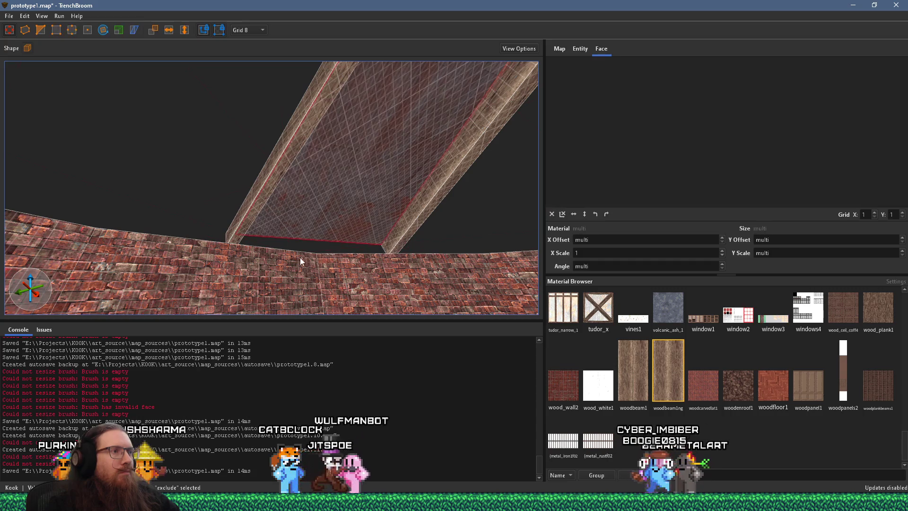
mouse_move(293, 254)
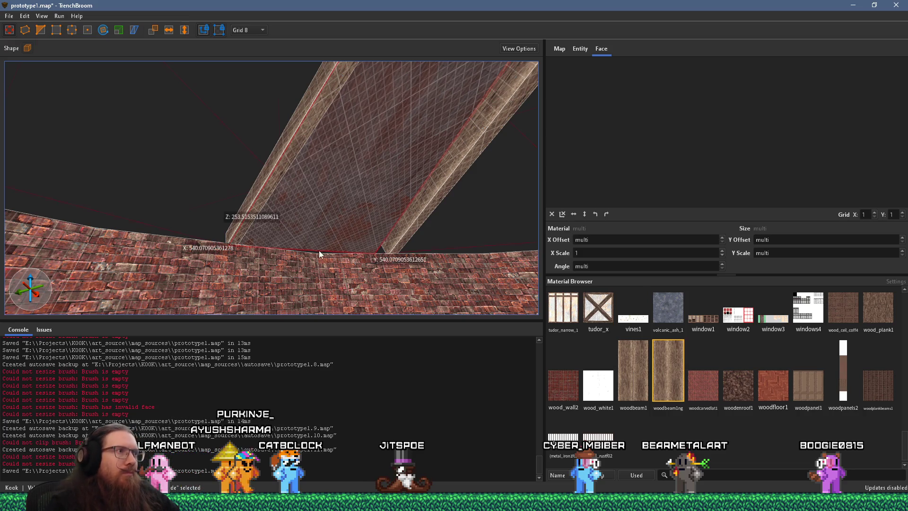
key(Escape)
mouse_move(323, 236)
mouse_down()
mouse_move(314, 253)
mouse_move(353, 245)
mouse_move(355, 234)
mouse_move(474, 285)
mouse_move(354, 249)
mouse_move(395, 215)
mouse_move(326, 262)
mouse_move(443, 195)
mouse_move(376, 253)
mouse_move(419, 273)
mouse_move(398, 258)
mouse_move(411, 239)
mouse_move(401, 230)
mouse_move(401, 248)
mouse_move(448, 247)
mouse_move(391, 222)
mouse_move(498, 243)
mouse_move(211, 208)
mouse_move(376, 222)
mouse_move(282, 246)
mouse_move(339, 248)
mouse_move(313, 209)
mouse_move(319, 157)
mouse_move(280, 203)
mouse_move(310, 213)
mouse_move(222, 279)
mouse_move(193, 279)
mouse_move(307, 248)
mouse_move(138, 229)
mouse_move(243, 205)
mouse_move(289, 222)
mouse_move(314, 218)
mouse_move(103, 176)
mouse_move(117, 181)
mouse_up()
click(280, 202)
click(117, 181)
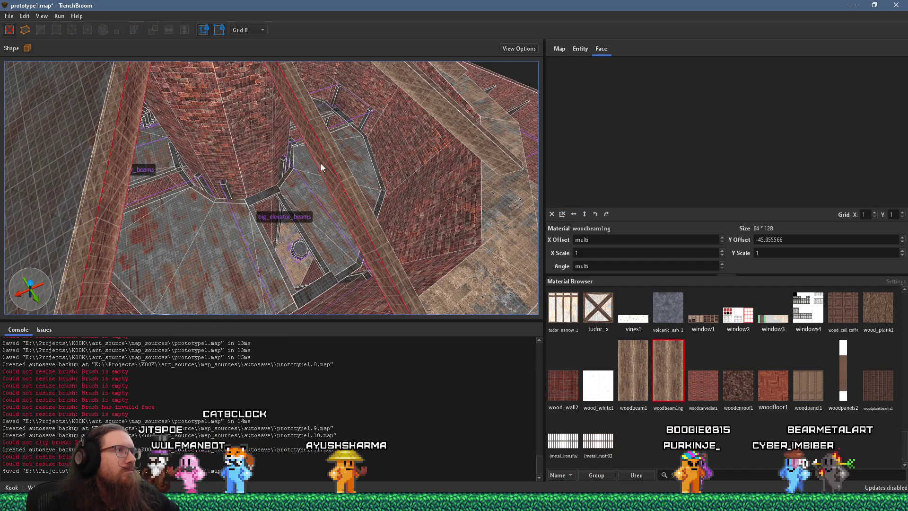
click(320, 163)
scroll(309, 169, up, 5)
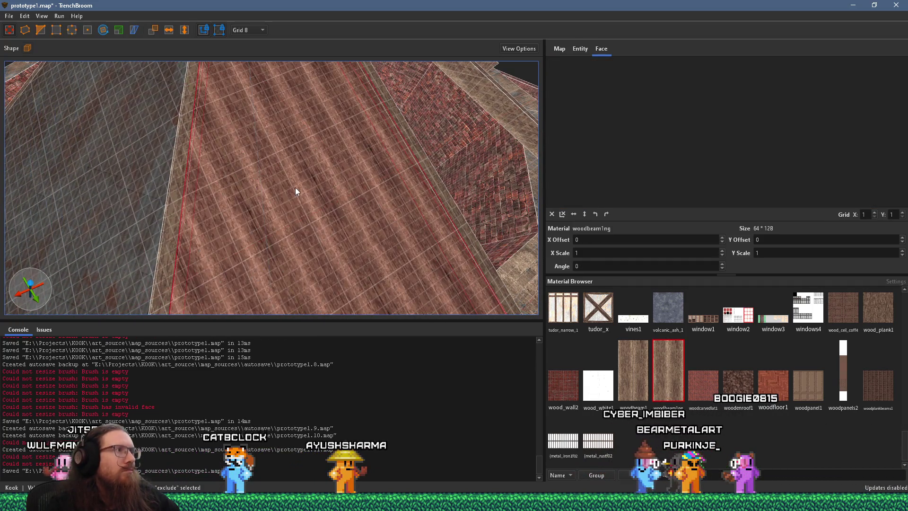
shift+click(283, 199)
drag(272, 203, 336, 152)
scroll(326, 158, down, 5)
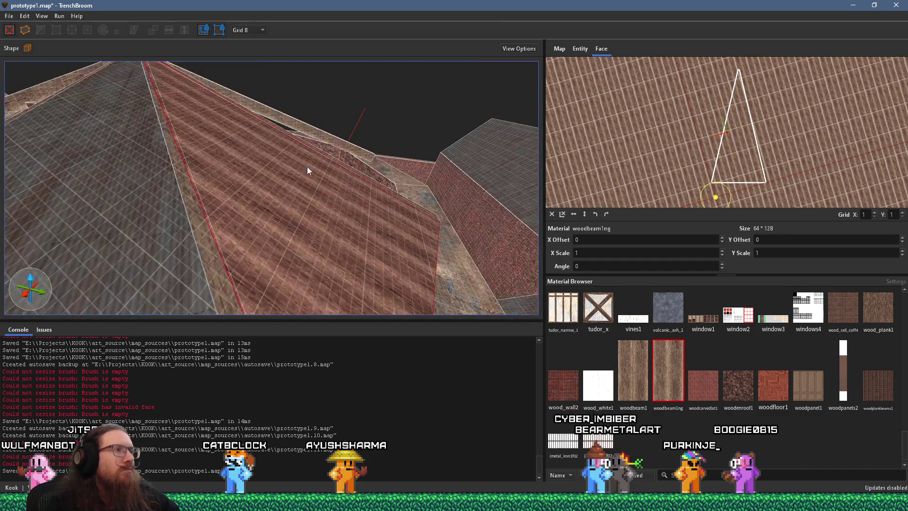
click(317, 177)
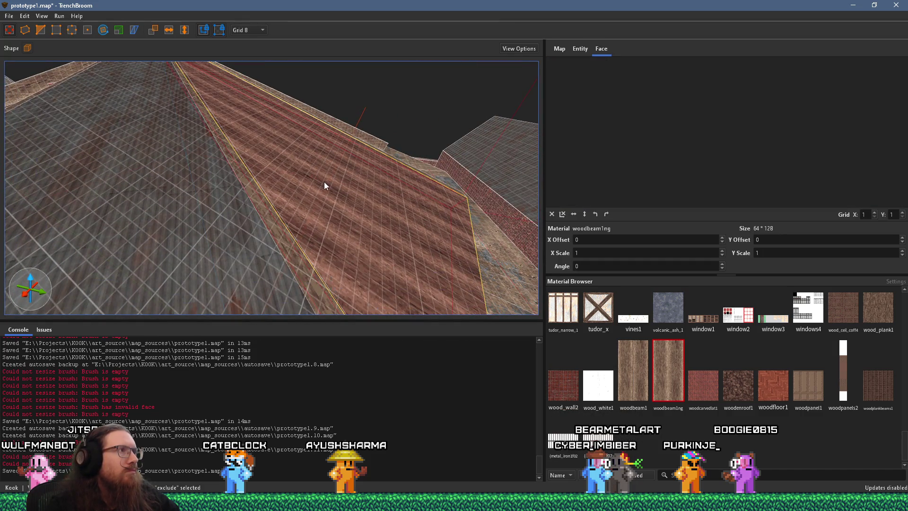
shift+double_click(324, 181)
mouse_move(326, 180)
mouse_down()
mouse_move(305, 205)
mouse_move(348, 169)
mouse_move(278, 236)
mouse_up()
key(Escape)
Step: Reset the right roof face's metal texture alignment and rotate it about -164°
click(278, 236)
click(433, 202)
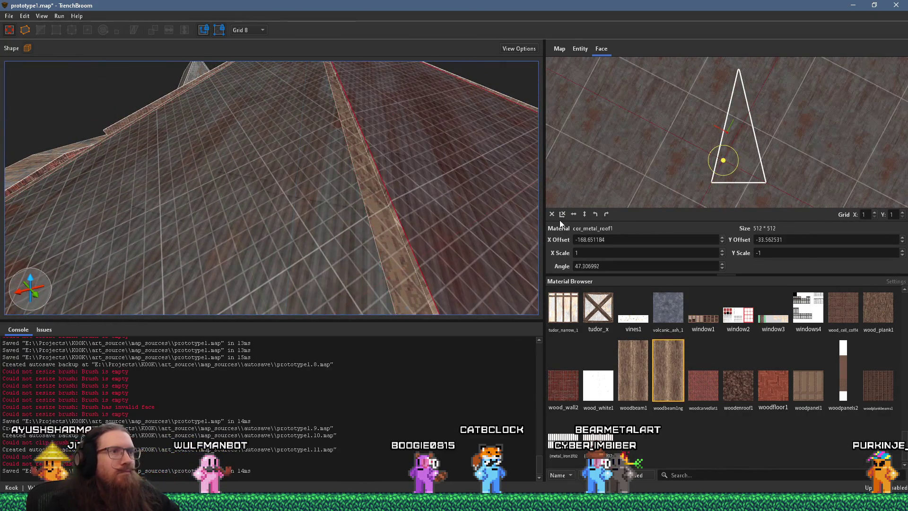
click(552, 213)
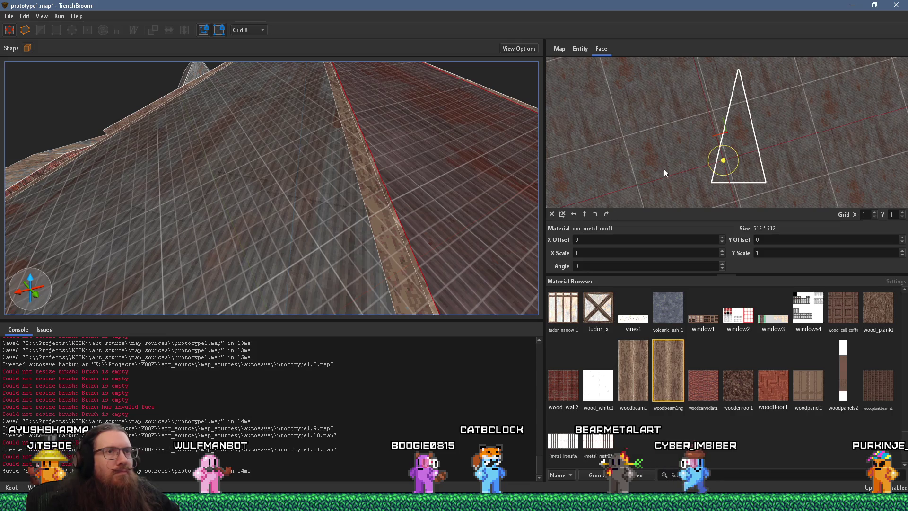
scroll(761, 140, up, 5)
mouse_move(685, 176)
mouse_down()
mouse_move(677, 163)
mouse_move(620, 201)
mouse_move(632, 218)
mouse_up()
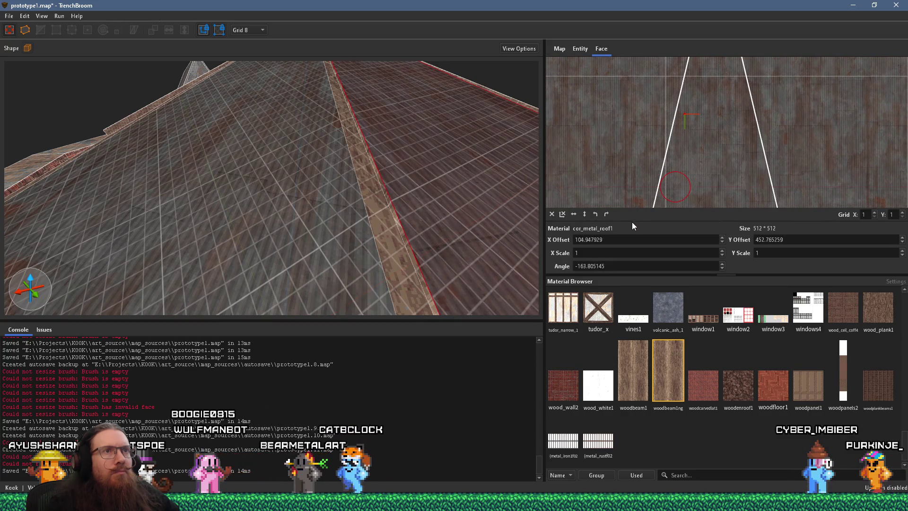
scroll(671, 92, down, 3)
Step: Shrink the brush in the roof opening to expose the elevator beams
mouse_move(469, 195)
mouse_down()
mouse_move(385, 158)
mouse_move(342, 193)
mouse_move(349, 166)
mouse_move(338, 188)
mouse_up()
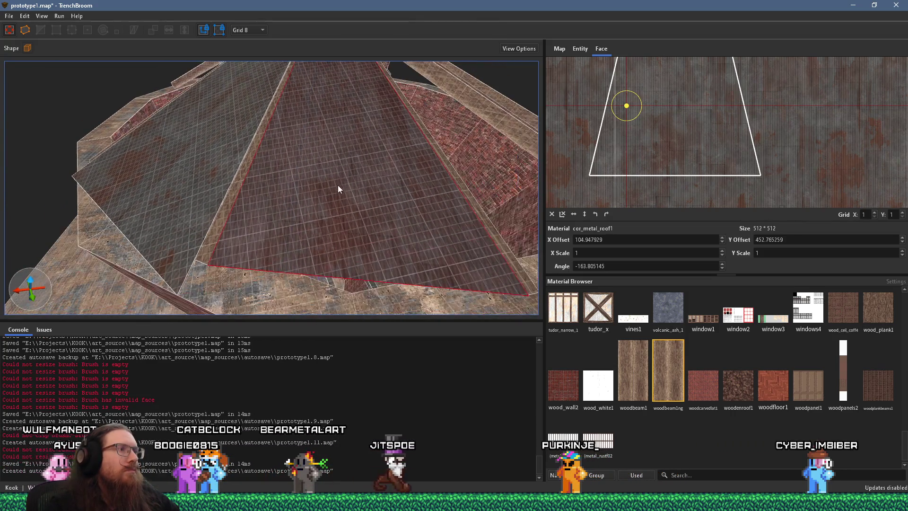
mouse_move(338, 242)
mouse_down()
mouse_move(340, 298)
mouse_move(330, 161)
mouse_move(320, 253)
mouse_move(351, 231)
mouse_move(416, 242)
mouse_up()
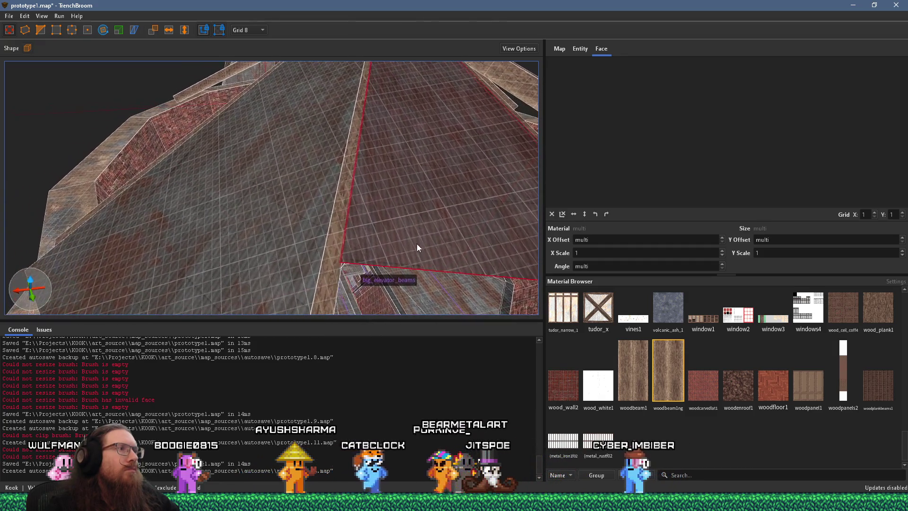
mouse_move(336, 220)
mouse_down()
mouse_move(259, 235)
mouse_move(282, 258)
mouse_move(320, 236)
mouse_move(298, 109)
mouse_move(300, 249)
mouse_move(368, 218)
mouse_move(384, 227)
mouse_move(371, 227)
mouse_move(415, 287)
mouse_move(387, 285)
mouse_up()
scroll(384, 279, up, 3)
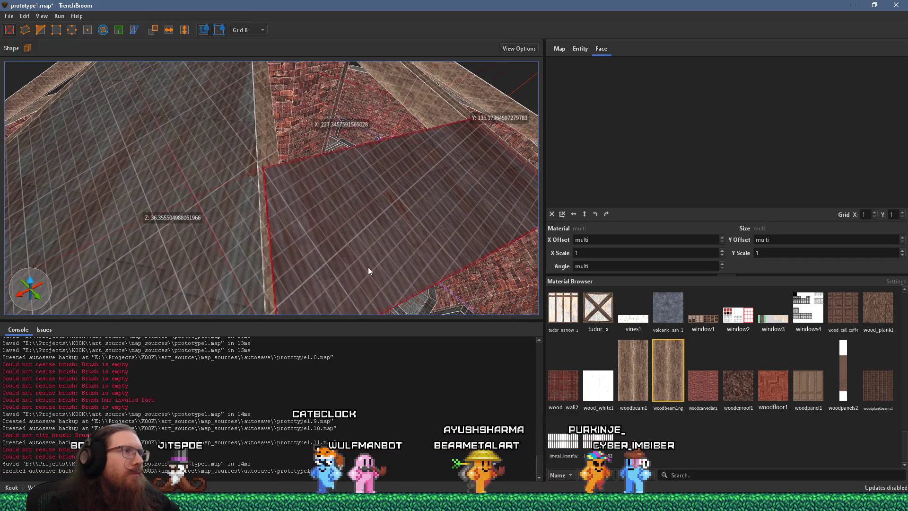
scroll(323, 259, up, 2)
mouse_move(350, 228)
mouse_down()
mouse_move(472, 177)
mouse_move(311, 220)
mouse_move(342, 243)
mouse_move(229, 135)
mouse_move(288, 229)
mouse_move(237, 159)
mouse_move(367, 273)
mouse_move(355, 271)
mouse_up()
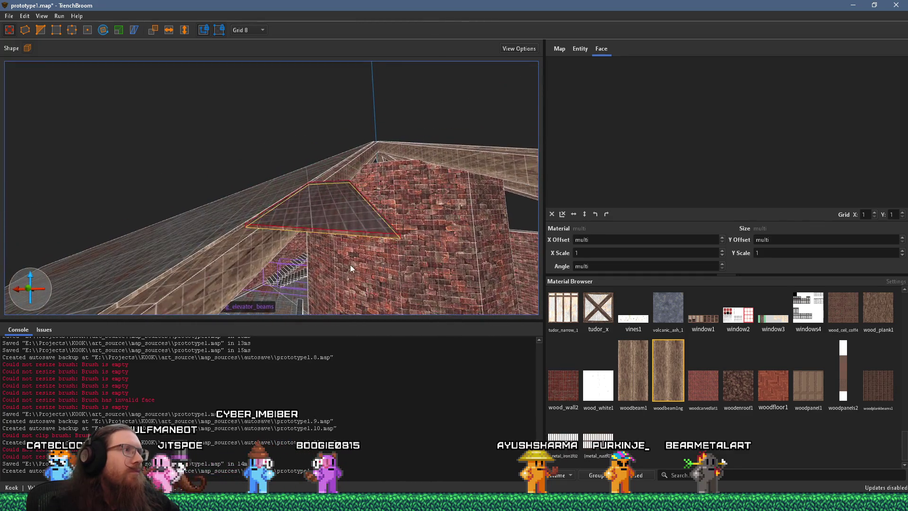
Step: Copy a triangular roof face's rusty metal material and alignment onto the wall top
shift+click(331, 227)
mouse_move(344, 218)
mouse_down()
mouse_move(353, 233)
mouse_move(304, 200)
mouse_move(339, 214)
mouse_move(287, 251)
mouse_move(298, 234)
mouse_move(332, 244)
mouse_move(271, 188)
mouse_move(251, 199)
mouse_move(267, 172)
mouse_move(304, 192)
mouse_move(304, 172)
mouse_move(284, 243)
mouse_move(292, 235)
mouse_move(311, 254)
mouse_move(311, 244)
mouse_up()
mouse_move(313, 208)
mouse_down()
mouse_move(249, 246)
mouse_move(257, 245)
mouse_up()
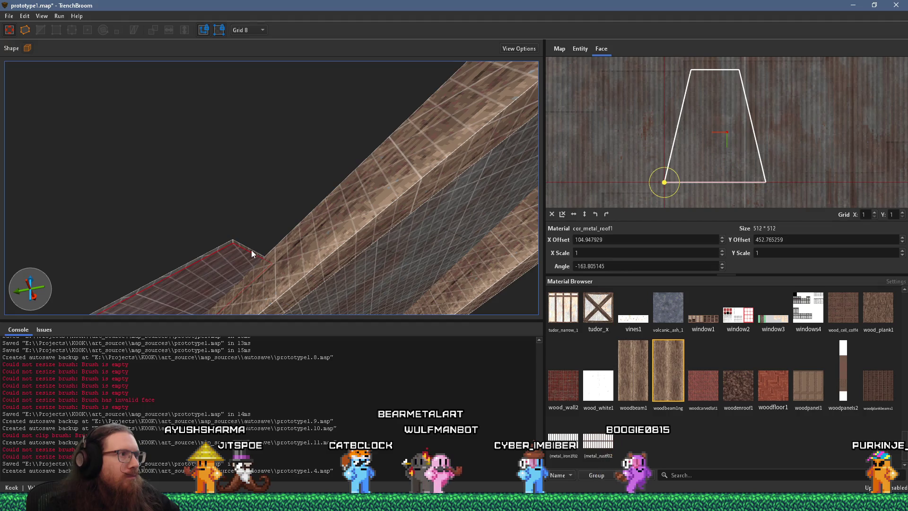
mouse_move(341, 234)
mouse_down()
mouse_move(395, 335)
mouse_move(352, 265)
mouse_move(267, 312)
mouse_move(193, 305)
mouse_move(155, 217)
mouse_move(191, 232)
mouse_move(480, 262)
mouse_move(237, 223)
mouse_move(253, 210)
mouse_up()
shift+click(351, 267)
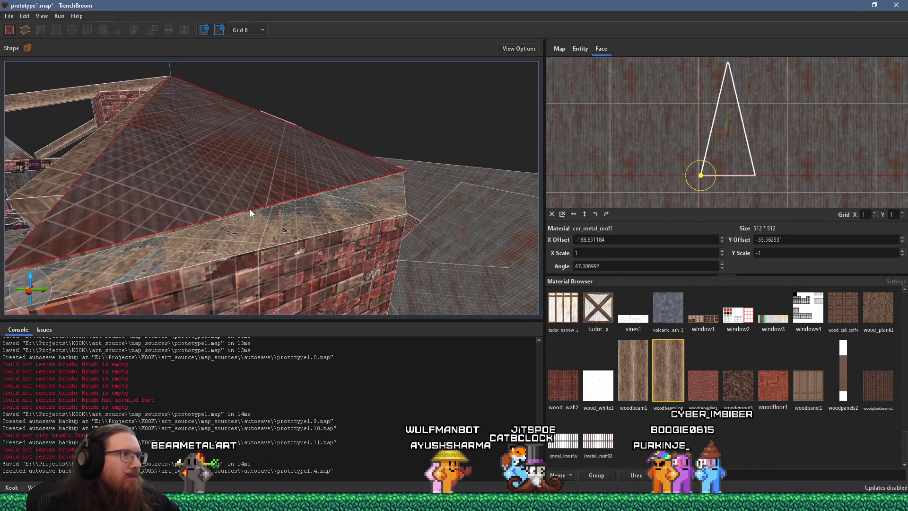
alt+click(246, 212)
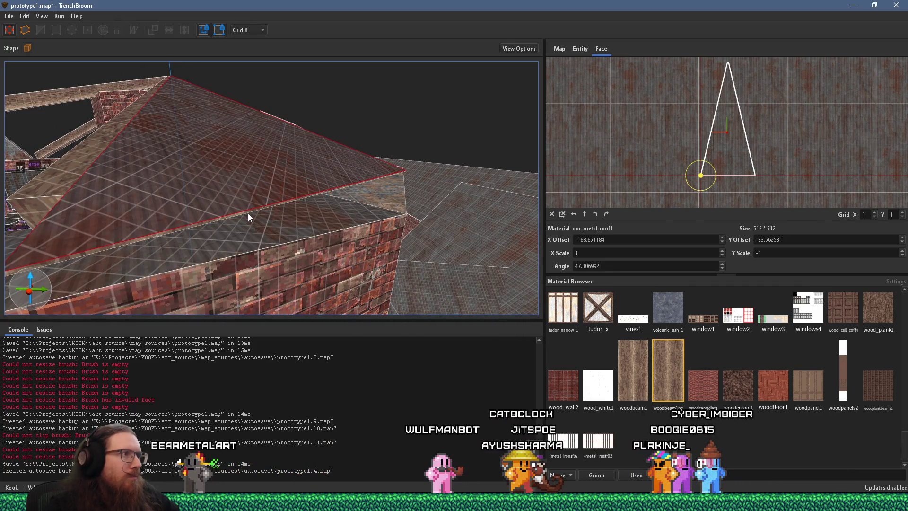
alt+shift+click(274, 226)
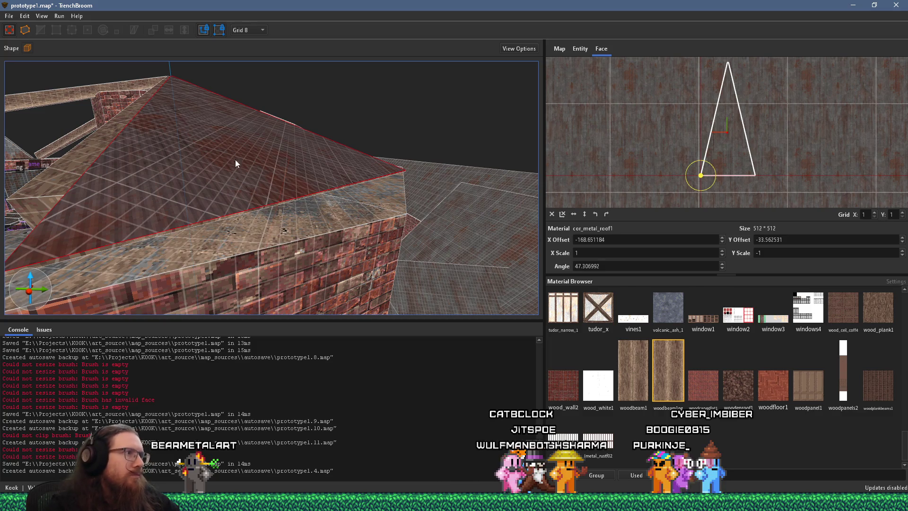
key(Escape)
mouse_move(245, 217)
mouse_down()
mouse_move(182, 216)
mouse_move(280, 294)
mouse_move(293, 246)
mouse_move(347, 274)
mouse_move(317, 317)
mouse_move(326, 250)
mouse_move(303, 268)
mouse_up()
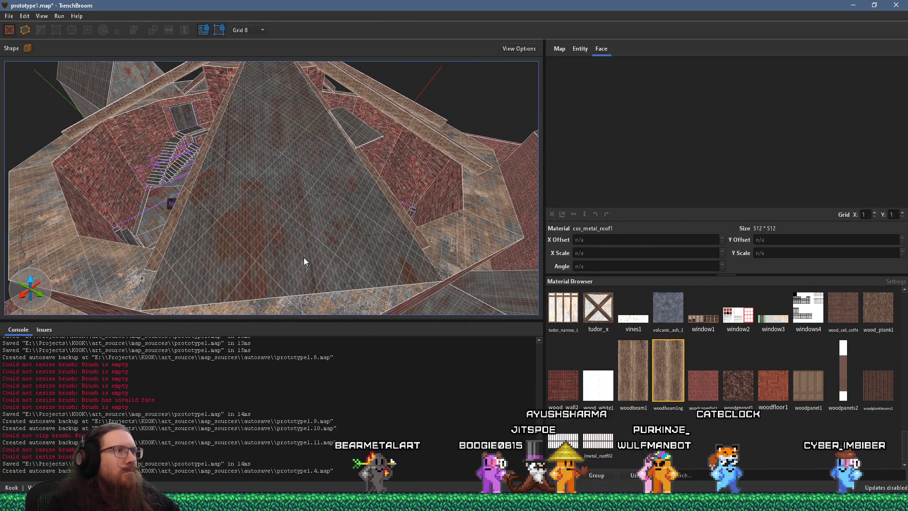
Step: Select the metal roof brush and set the grid size to 1
shift+click(298, 233)
drag(290, 233, 285, 262)
scroll(278, 279, up, 3)
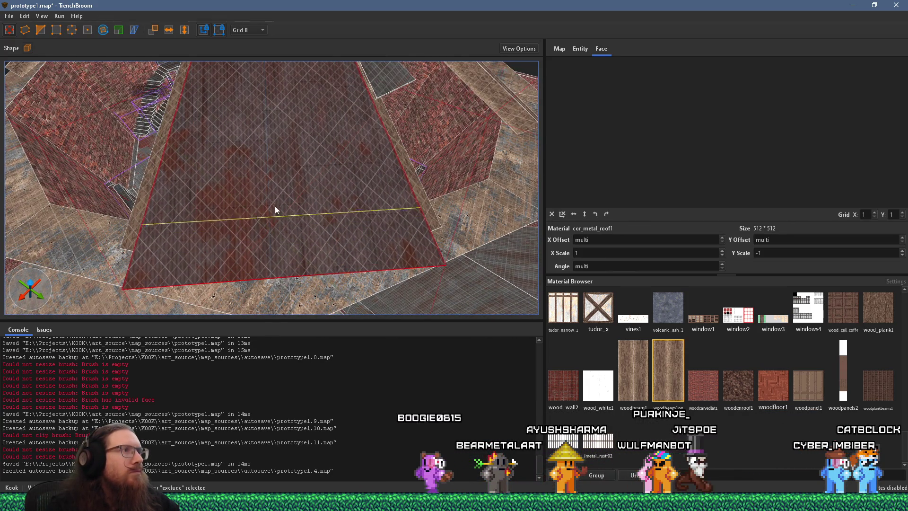
shift+click(269, 169)
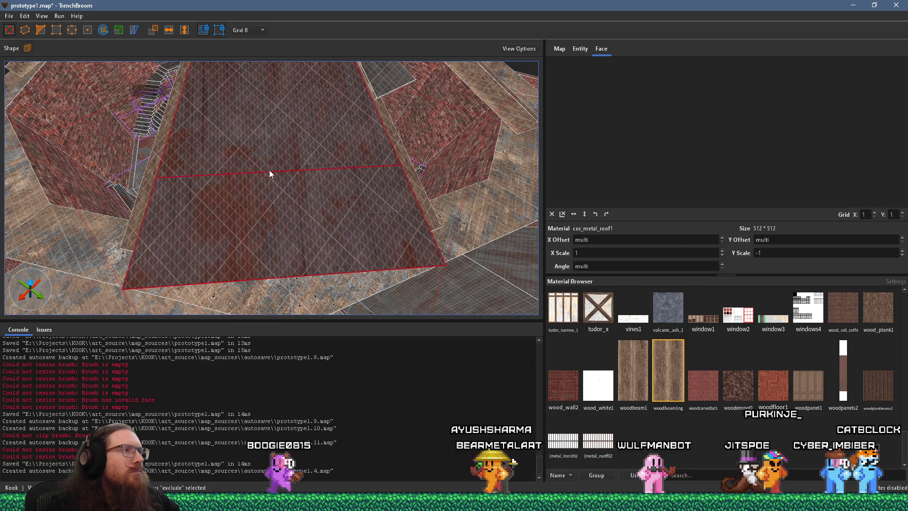
scroll(268, 169, up, 5)
scroll(237, 218, down, 6)
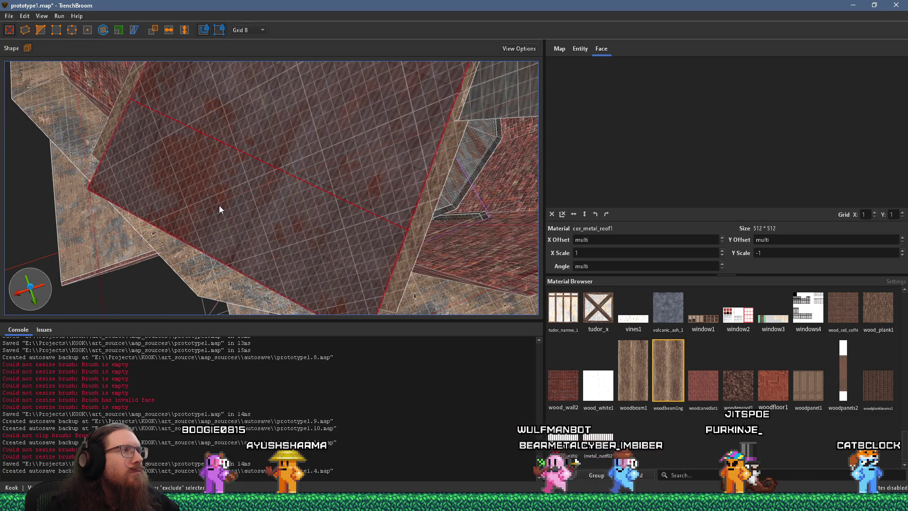
click(228, 201)
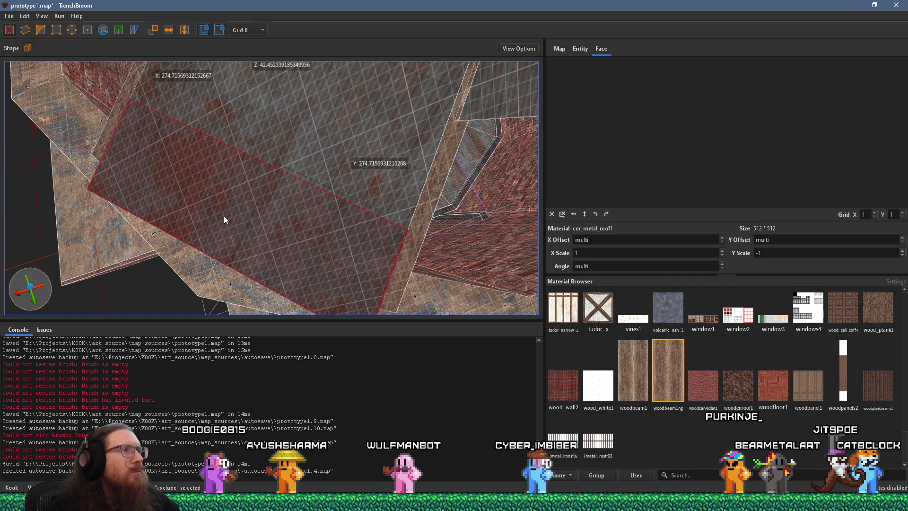
click(245, 30)
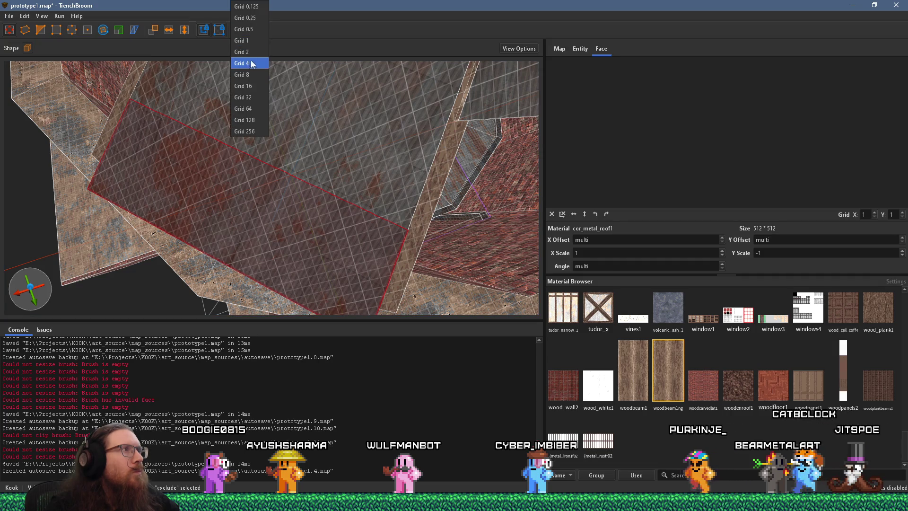
click(250, 41)
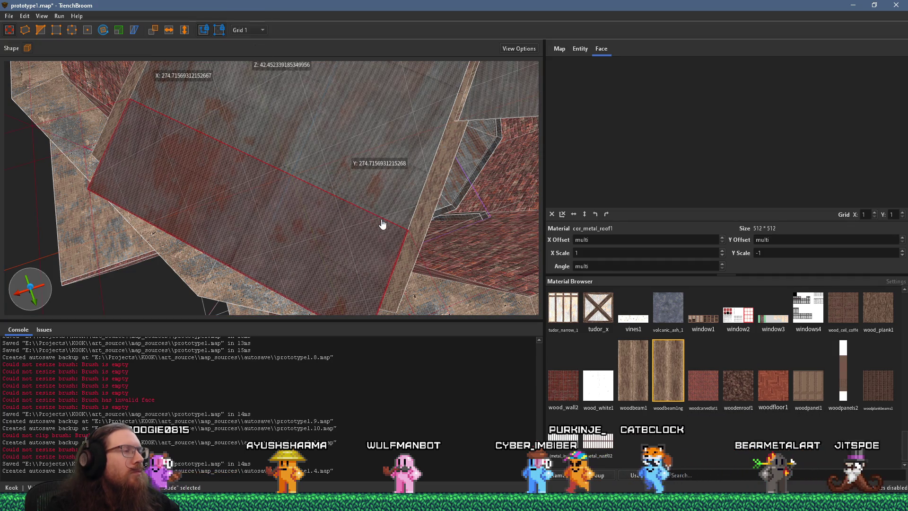
key(ctrl+z)
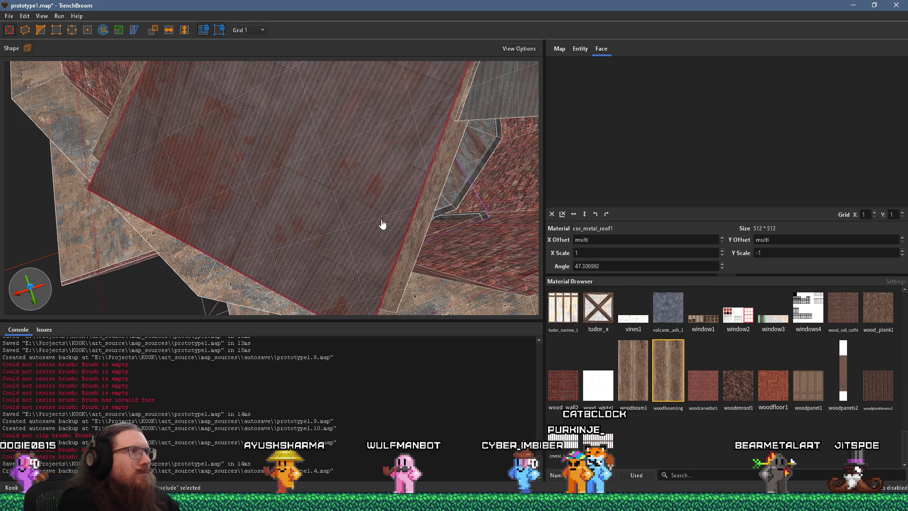
right_click(336, 240)
click(252, 279)
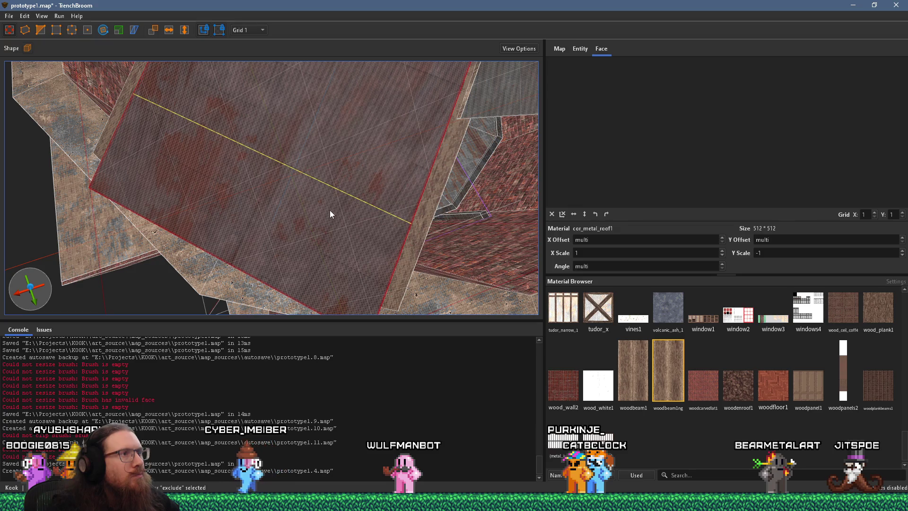
Step: Clip the first roof brush with two points, cutting away its overhanging end
drag(292, 225, 335, 222)
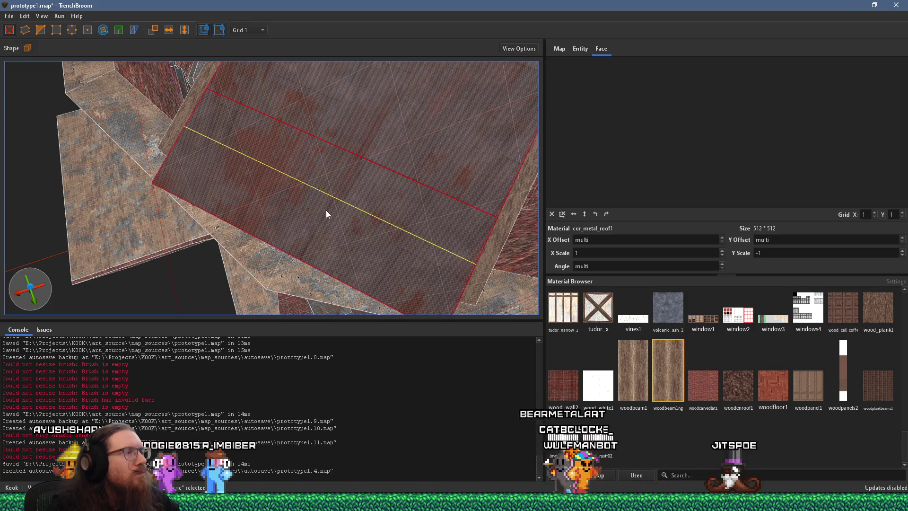
scroll(322, 215, up, 5)
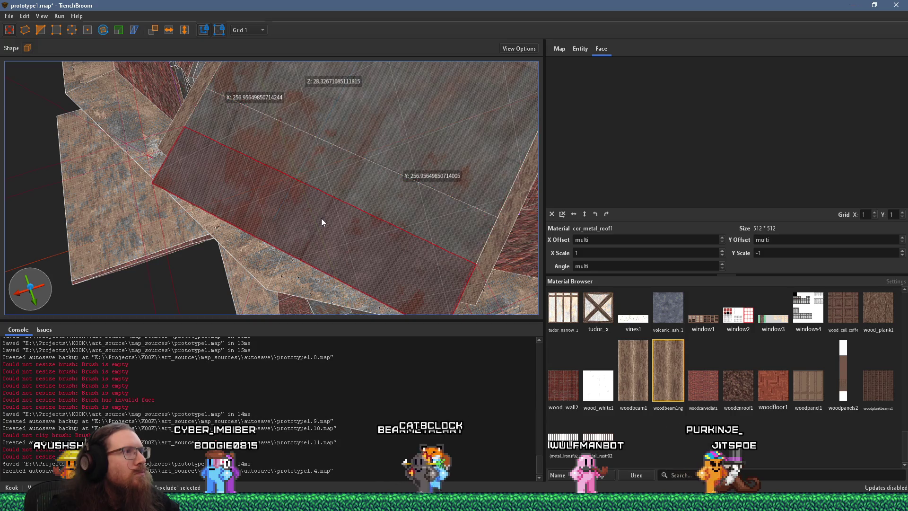
scroll(330, 168, up, 3)
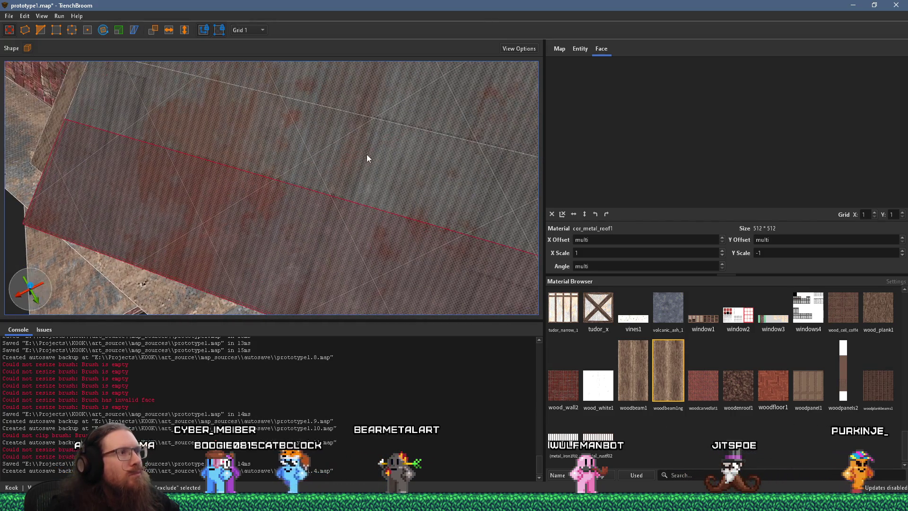
scroll(321, 133, up, 2)
click(63, 27)
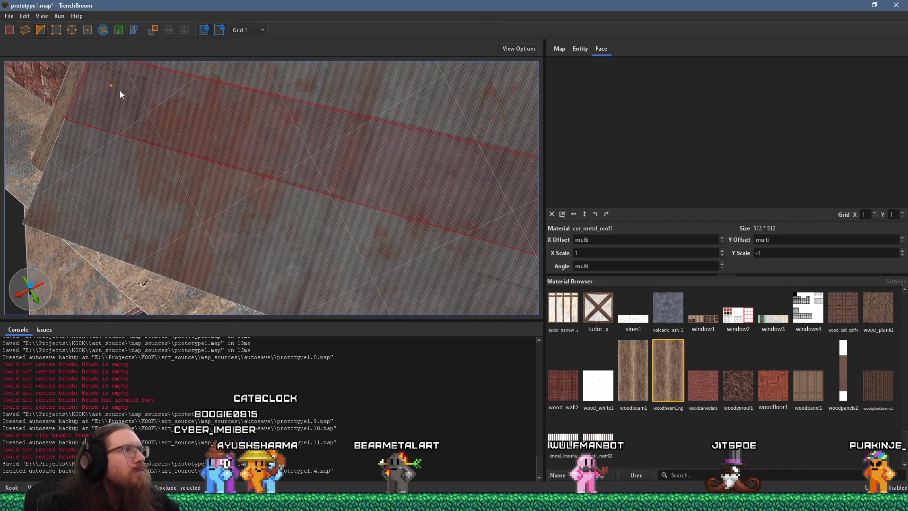
click(369, 139)
click(359, 174)
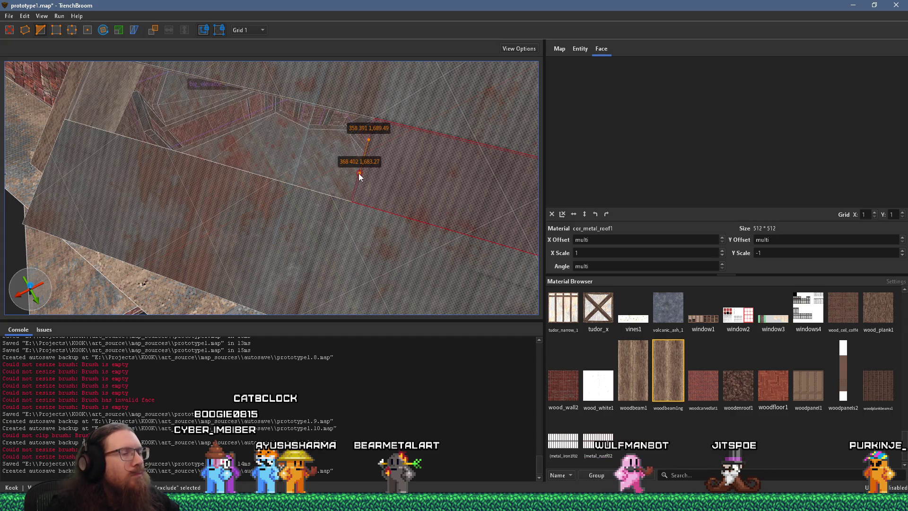
key(Return)
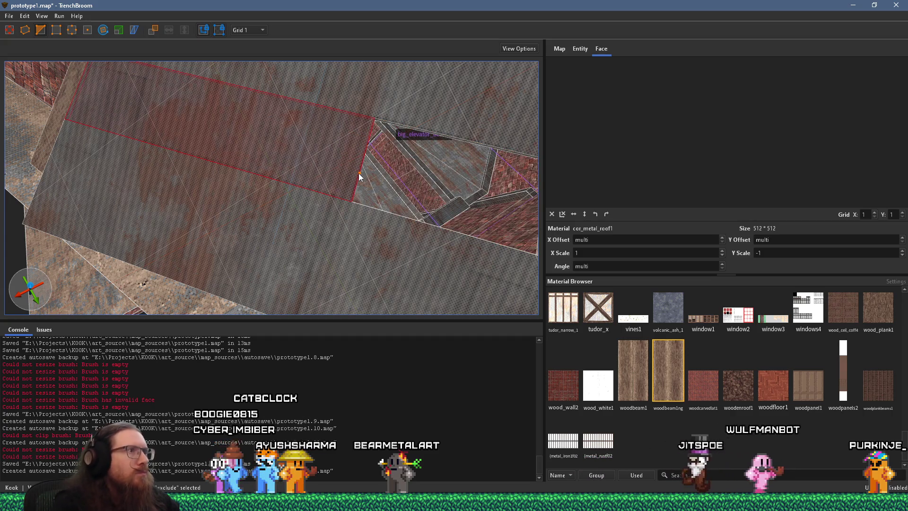
scroll(293, 192, up, 3)
scroll(308, 211, up, 2)
scroll(310, 213, down, 4)
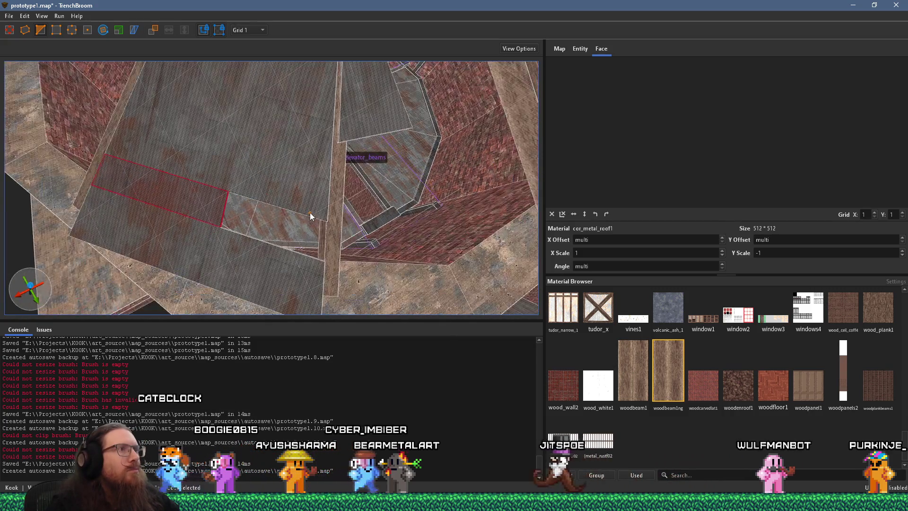
key(Escape)
key(Escape)
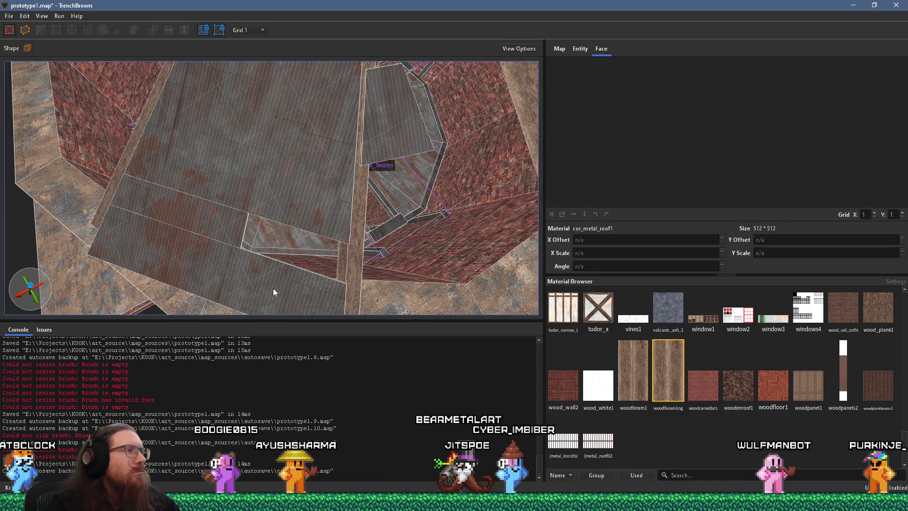
Step: Clip a second metal roof brush the same way to trim its overhang
scroll(269, 271, up, 3)
scroll(372, 204, up, 3)
scroll(359, 209, up, 4)
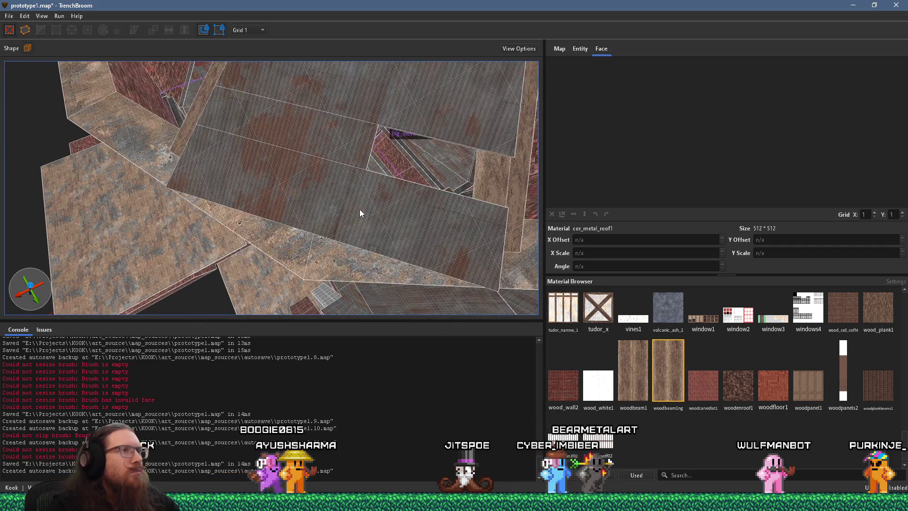
click(384, 198)
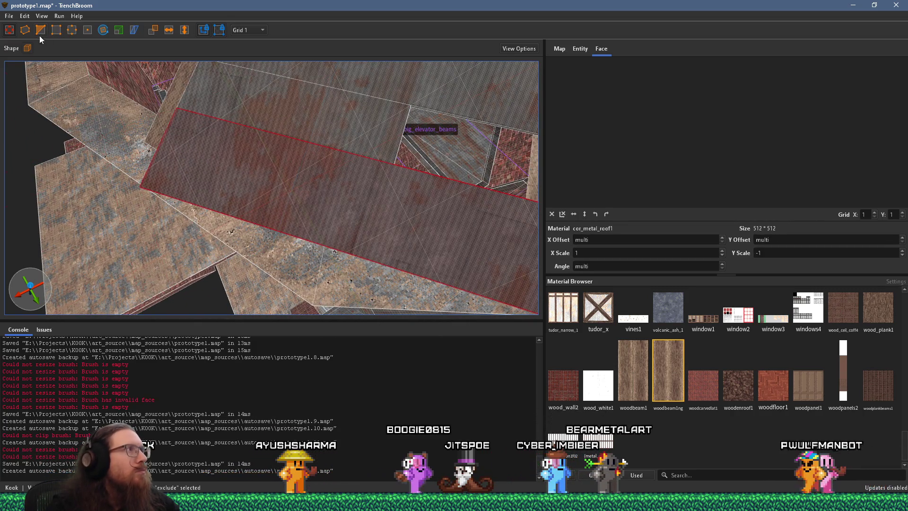
click(40, 30)
click(380, 166)
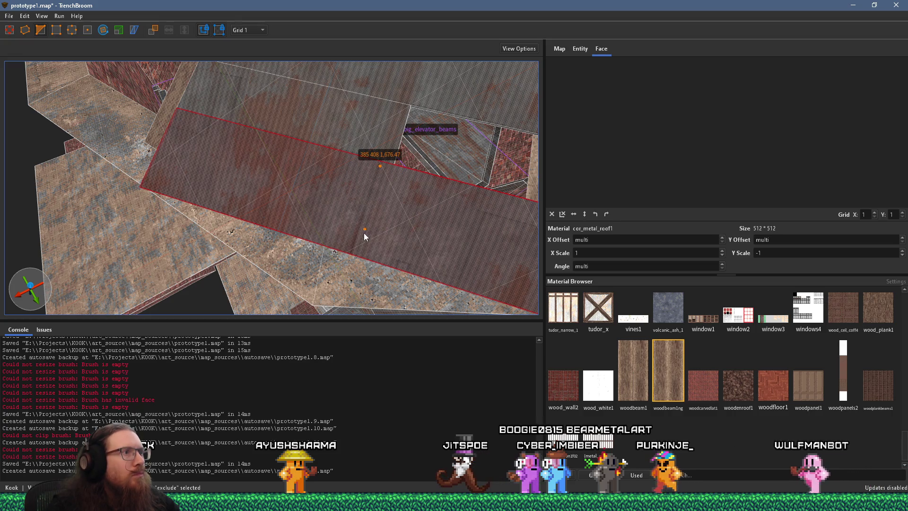
click(354, 249)
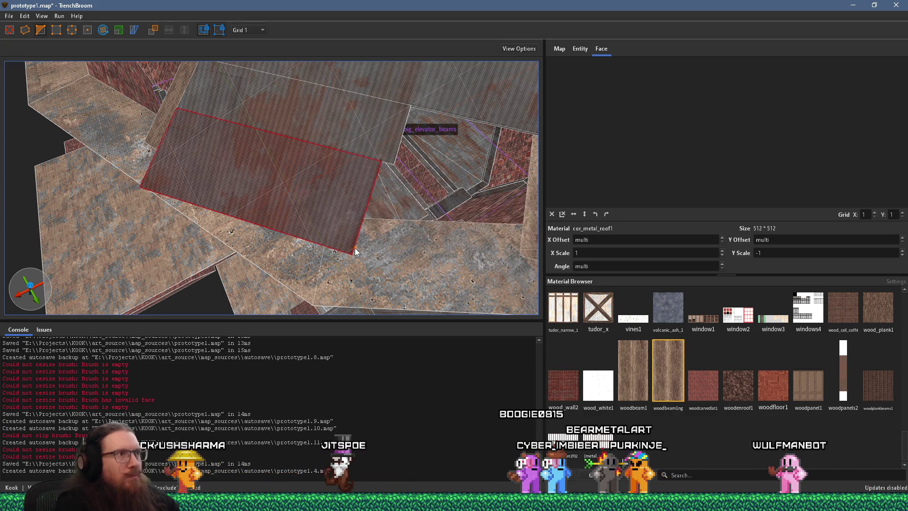
key(Return)
mouse_move(433, 214)
mouse_down()
mouse_move(382, 206)
mouse_move(287, 140)
mouse_move(252, 182)
mouse_up()
mouse_move(296, 207)
mouse_down()
mouse_move(257, 207)
mouse_move(259, 246)
mouse_up()
mouse_move(267, 196)
mouse_down()
mouse_move(279, 179)
mouse_move(339, 184)
mouse_move(330, 154)
mouse_move(346, 247)
mouse_move(368, 293)
mouse_move(341, 212)
mouse_move(301, 199)
mouse_move(429, 283)
mouse_move(285, 160)
mouse_move(367, 298)
mouse_move(330, 215)
mouse_up()
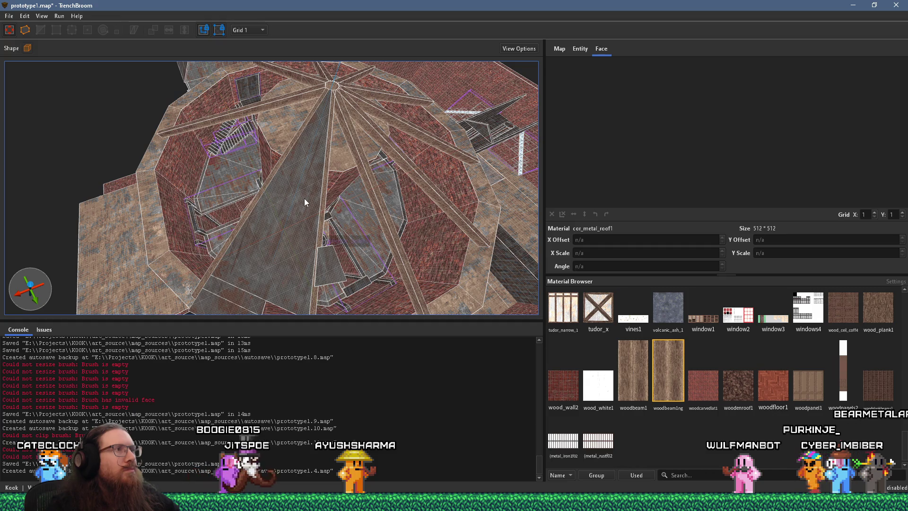
scroll(331, 232, up, 5)
mouse_move(308, 251)
mouse_down()
mouse_move(399, 297)
mouse_move(307, 189)
mouse_move(204, 149)
mouse_move(375, 268)
mouse_move(387, 265)
mouse_move(376, 255)
mouse_move(457, 266)
mouse_move(358, 249)
mouse_move(259, 163)
mouse_move(259, 148)
mouse_move(278, 168)
mouse_move(349, 130)
mouse_move(345, 193)
mouse_move(416, 270)
mouse_move(279, 208)
mouse_move(433, 296)
mouse_up()
click(259, 149)
mouse_move(334, 236)
mouse_down()
mouse_move(332, 288)
mouse_move(332, 240)
mouse_up()
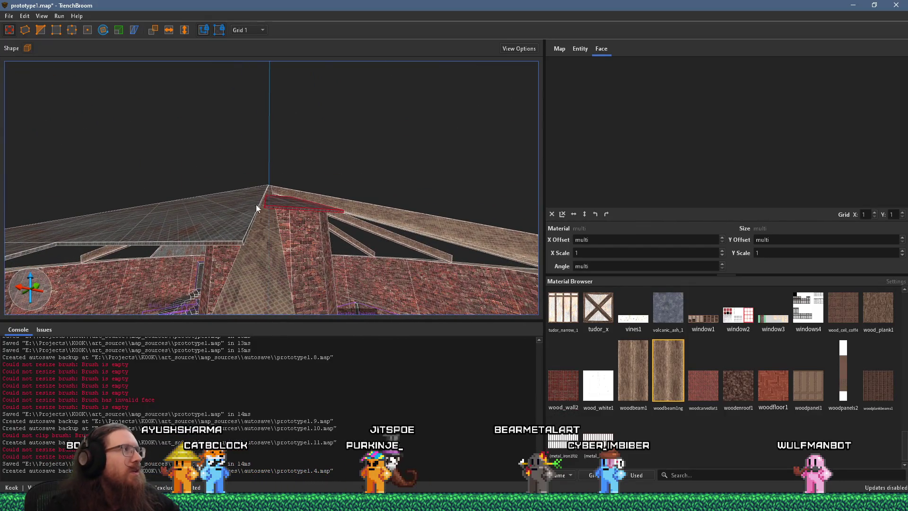
Step: Rotate the thin peak beam a few degrees, using a rotation step of 1
click(103, 30)
drag(315, 183, 297, 154)
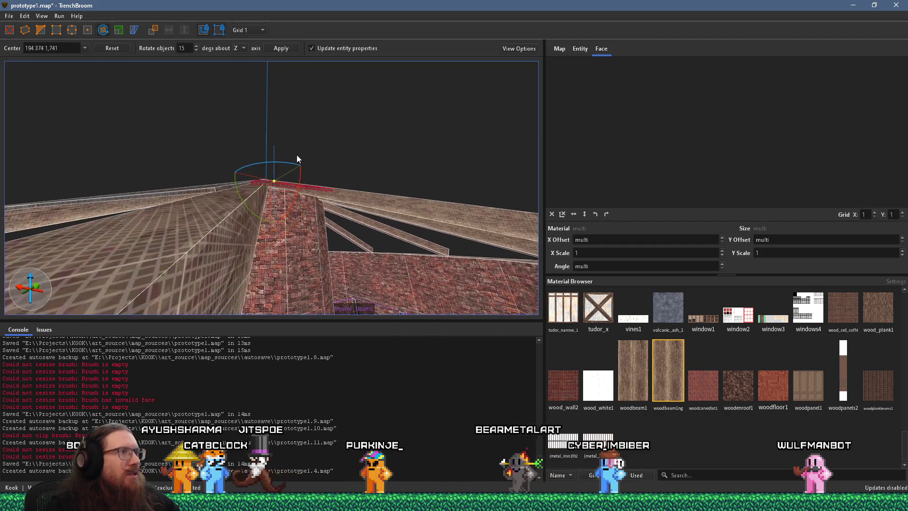
drag(256, 222, 247, 219)
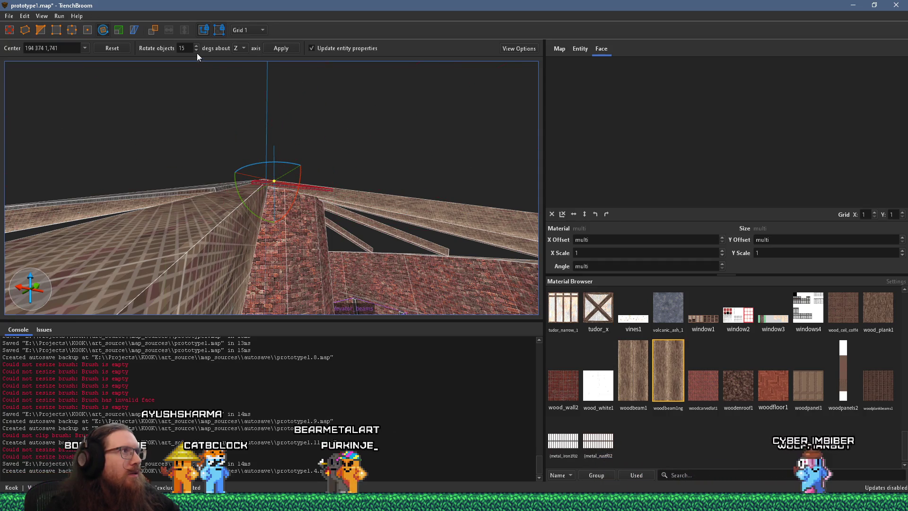
double_click(183, 48)
text(1)
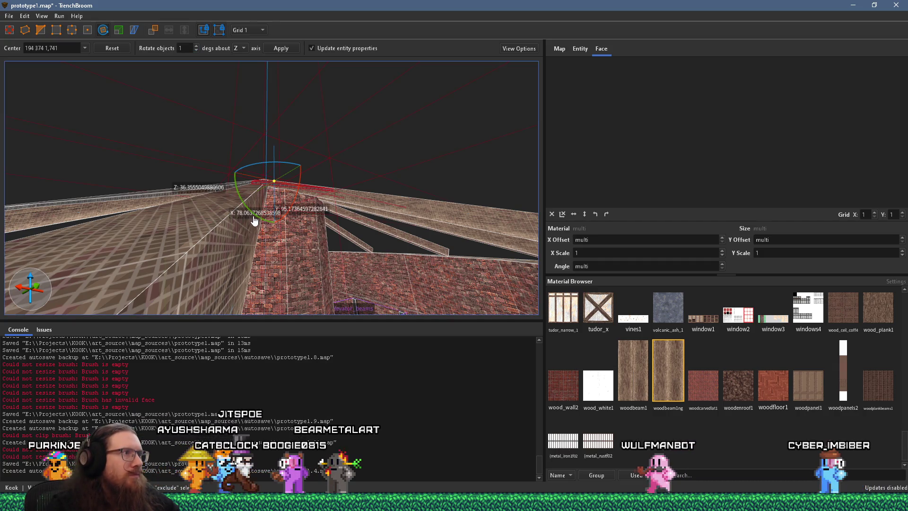
mouse_move(255, 212)
mouse_down()
mouse_move(174, 191)
mouse_move(206, 201)
mouse_move(204, 211)
mouse_move(351, 215)
mouse_move(396, 228)
mouse_move(432, 217)
mouse_move(425, 198)
mouse_move(436, 192)
mouse_move(55, 85)
mouse_up()
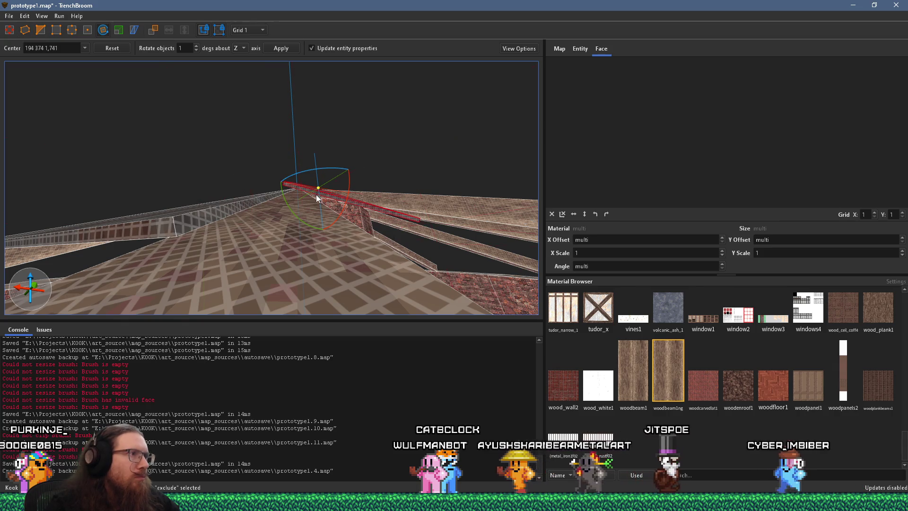
click(9, 30)
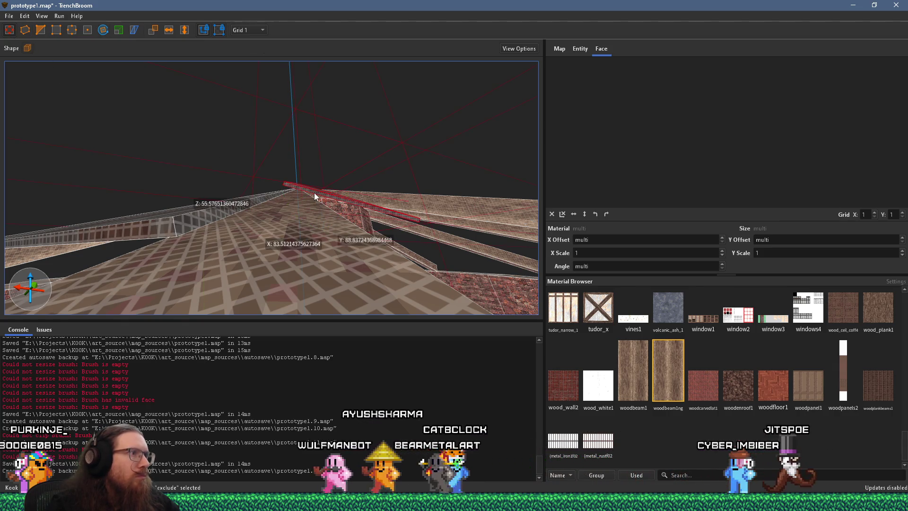
Step: Select the thin slab beside it and rotate it a few degrees
mouse_move(316, 198)
mouse_down()
mouse_move(340, 209)
mouse_move(322, 223)
mouse_move(302, 201)
mouse_move(310, 189)
mouse_move(312, 203)
mouse_move(359, 206)
mouse_up()
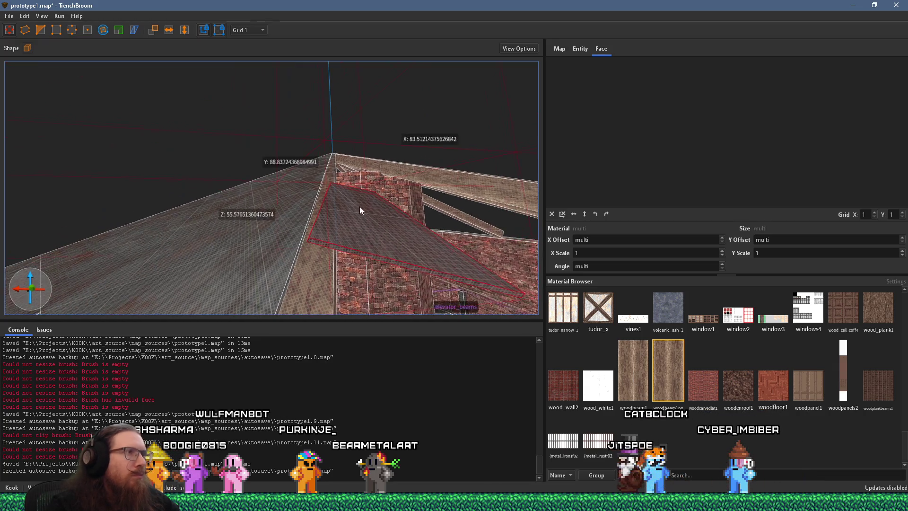
mouse_move(232, 154)
mouse_down()
mouse_move(209, 89)
mouse_move(273, 172)
mouse_up()
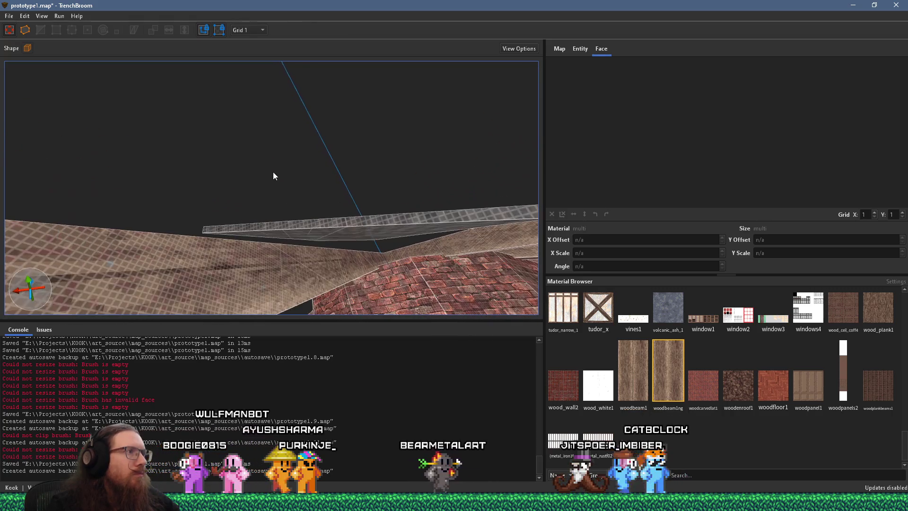
click(295, 223)
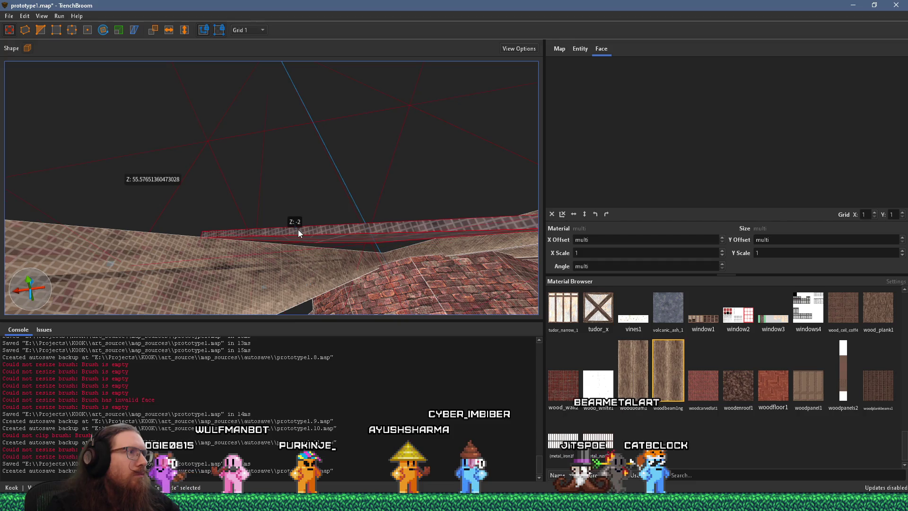
mouse_move(300, 229)
mouse_down()
mouse_move(302, 219)
mouse_move(212, 161)
mouse_move(231, 163)
mouse_move(197, 217)
mouse_move(249, 202)
mouse_move(198, 223)
mouse_move(215, 221)
mouse_move(203, 237)
mouse_move(161, 244)
mouse_move(161, 254)
mouse_move(155, 189)
mouse_up()
click(103, 29)
mouse_move(221, 171)
mouse_down()
mouse_move(233, 204)
mouse_move(223, 192)
mouse_move(244, 178)
mouse_move(301, 169)
mouse_up()
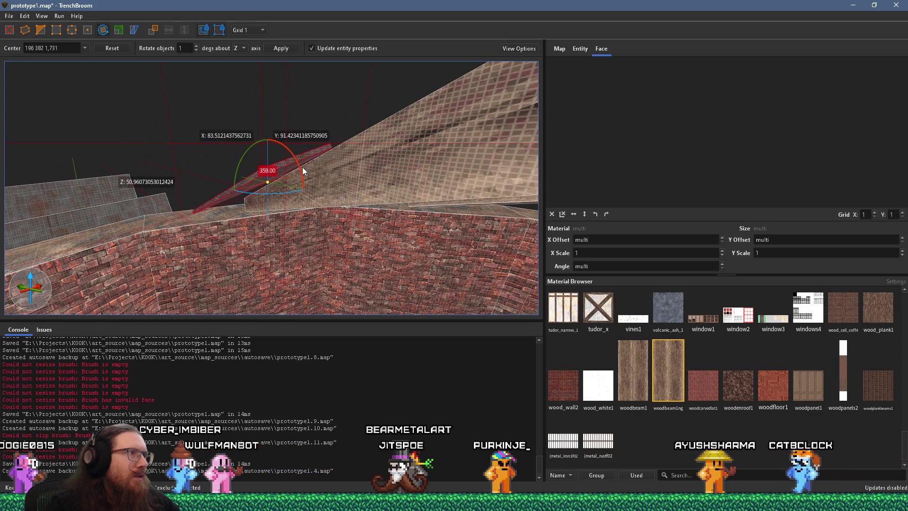
click(16, 32)
scroll(211, 143, up, 3)
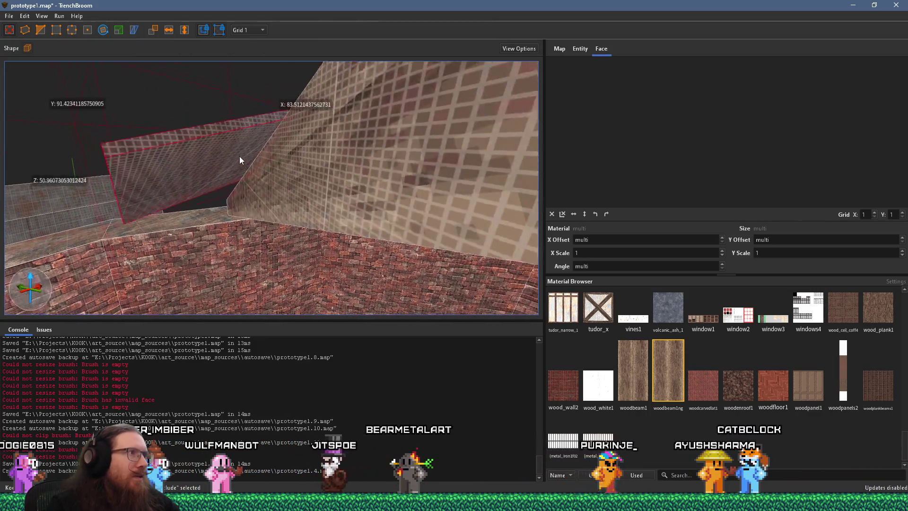
scroll(261, 160, down, 5)
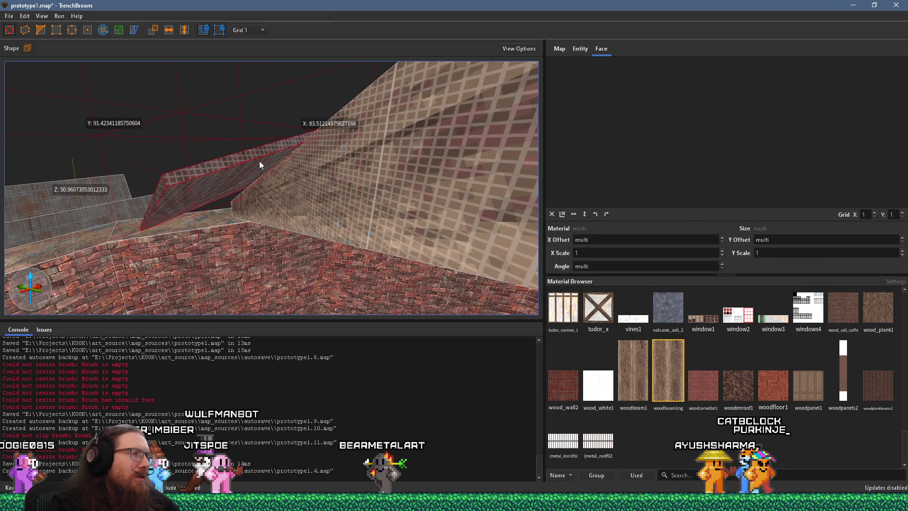
Step: Turn the selected roof slab brushes into a detail_wall entity
scroll(229, 194, up, 5)
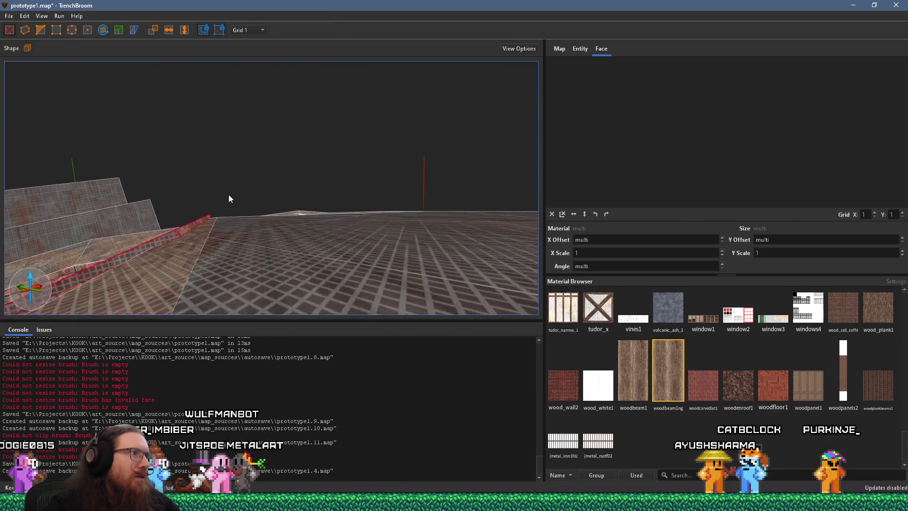
shift+click(204, 275)
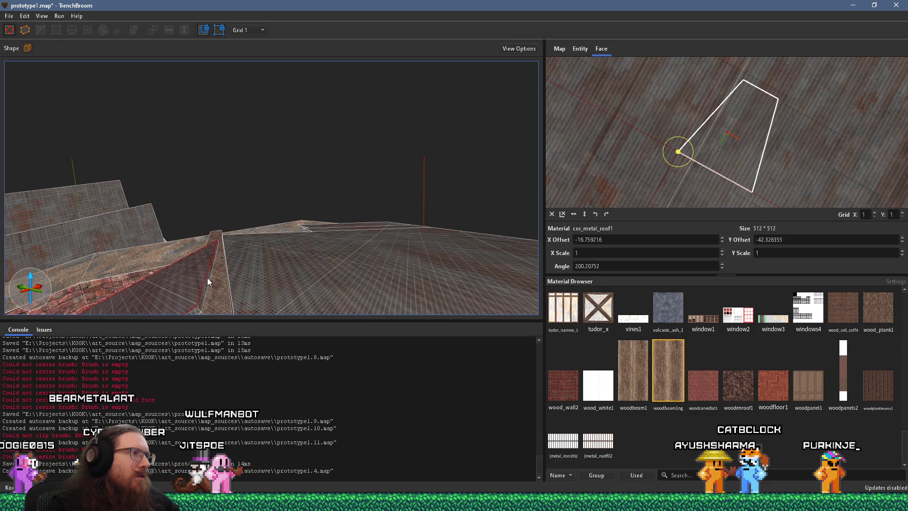
shift+double_click(207, 277)
right_click(265, 251)
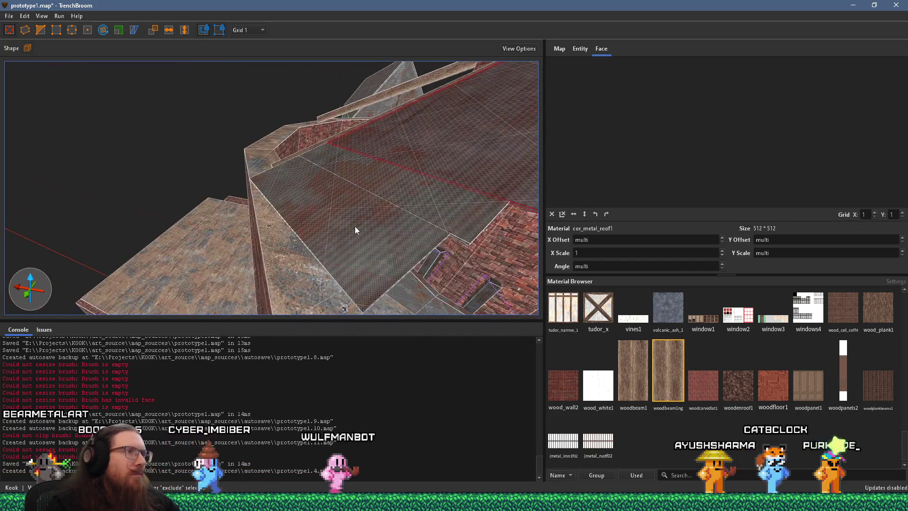
right_click(343, 141)
mouse_move(405, 322)
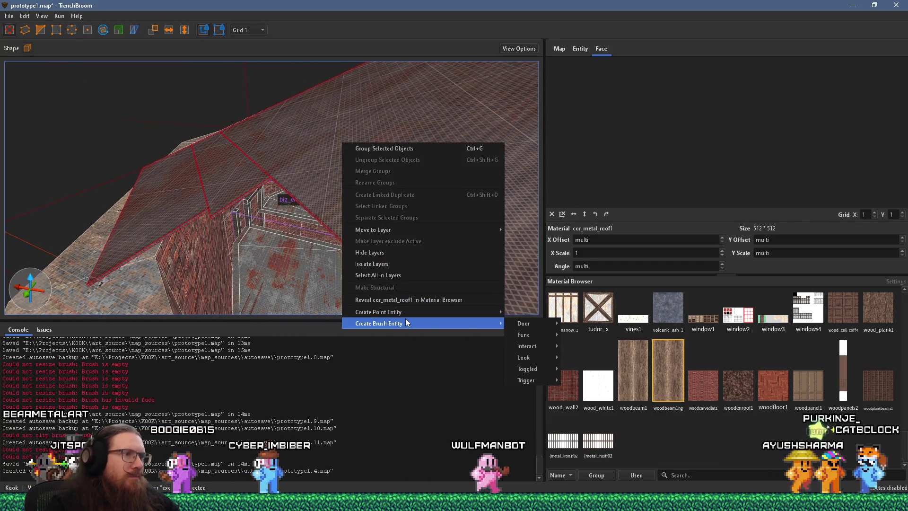
mouse_move(525, 334)
click(587, 403)
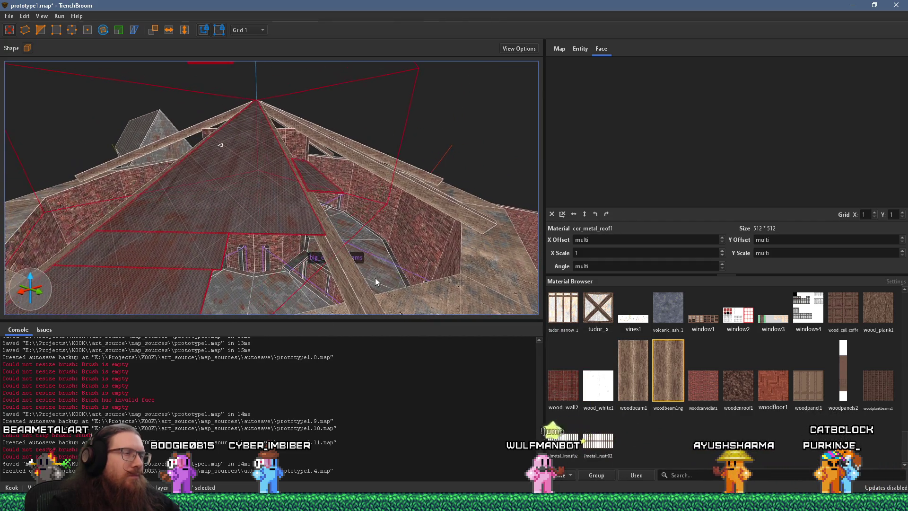
key(Escape)
Step: Select two diagonal roof beams together and orbit around the tower roof
click(341, 266)
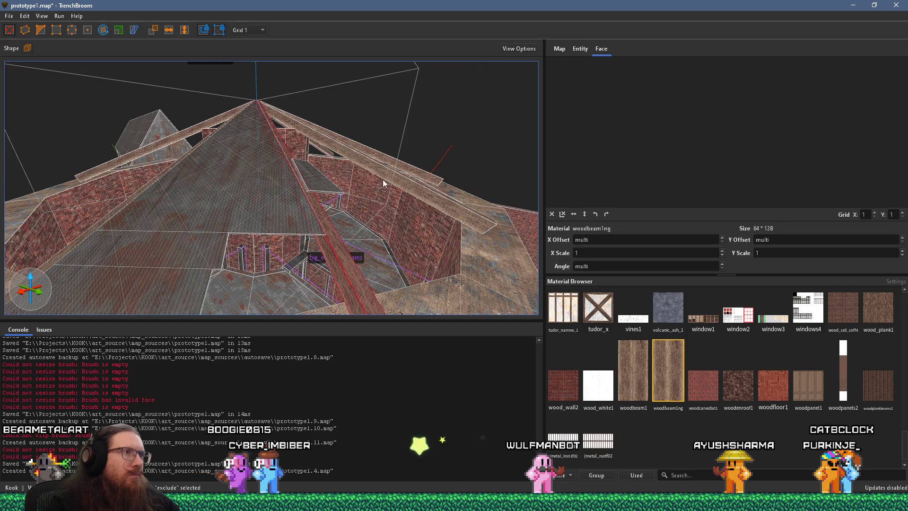
key(Escape)
click(341, 257)
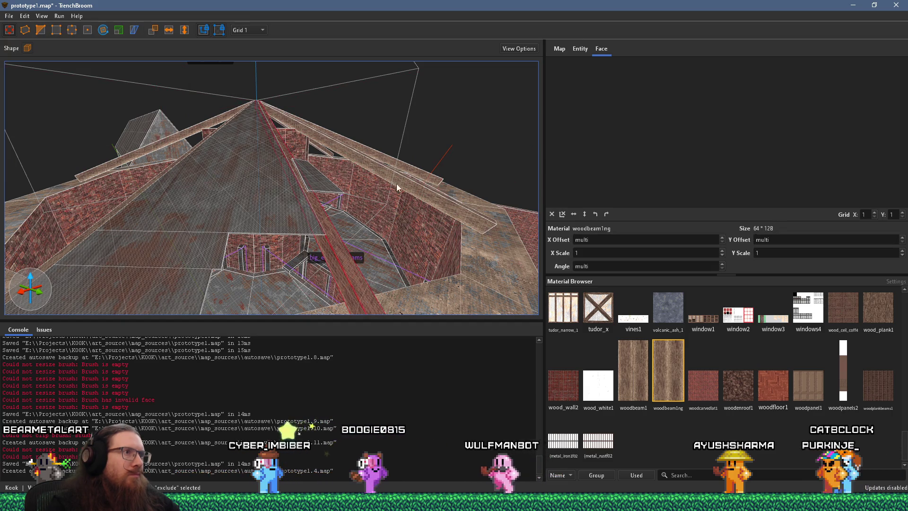
key(Escape)
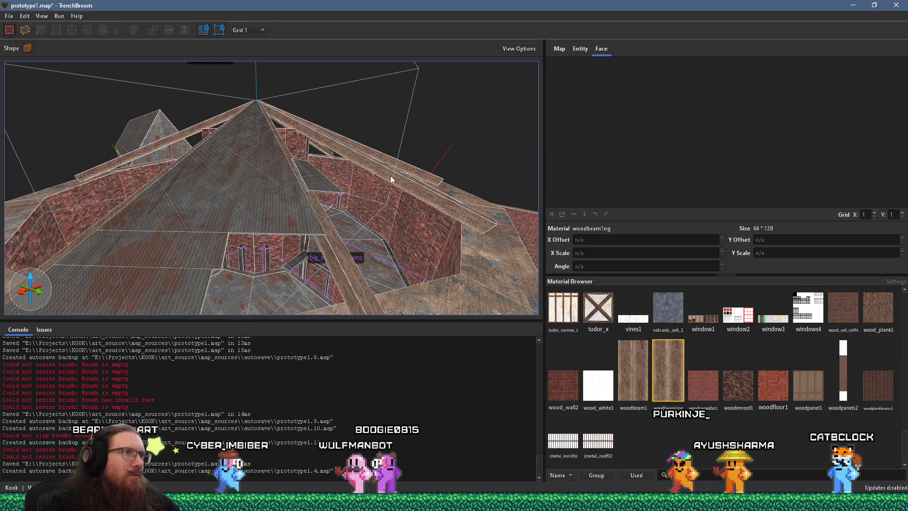
click(396, 171)
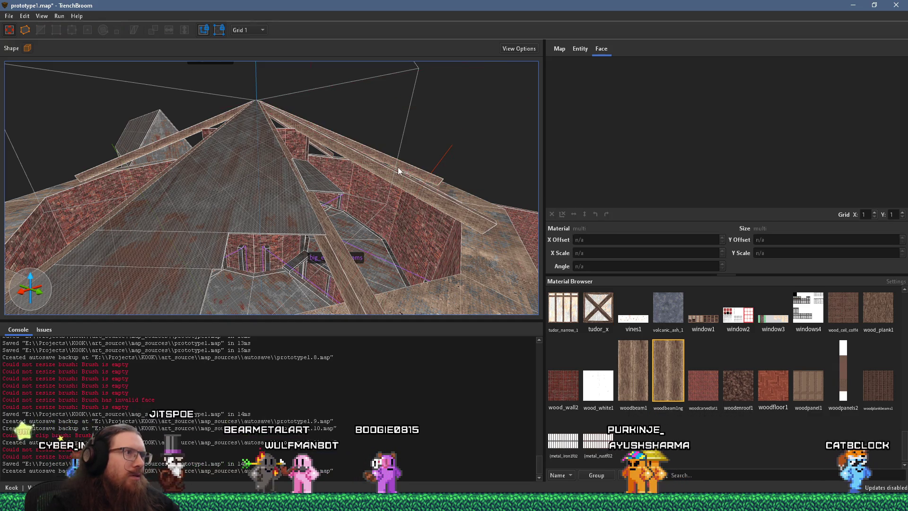
ctrl+click(326, 141)
mouse_move(339, 259)
mouse_down()
mouse_move(421, 163)
mouse_move(364, 204)
mouse_up()
mouse_move(297, 110)
mouse_down()
mouse_move(203, 143)
mouse_move(316, 130)
mouse_move(160, 114)
mouse_move(292, 191)
mouse_move(222, 178)
mouse_move(452, 237)
mouse_move(205, 197)
mouse_move(392, 266)
mouse_move(380, 215)
mouse_move(364, 253)
mouse_move(368, 208)
mouse_move(383, 215)
mouse_move(231, 214)
mouse_move(386, 232)
mouse_move(364, 222)
mouse_up()
Step: Convert the selected roof beams into a func_detail_wall entity
right_click(438, 222)
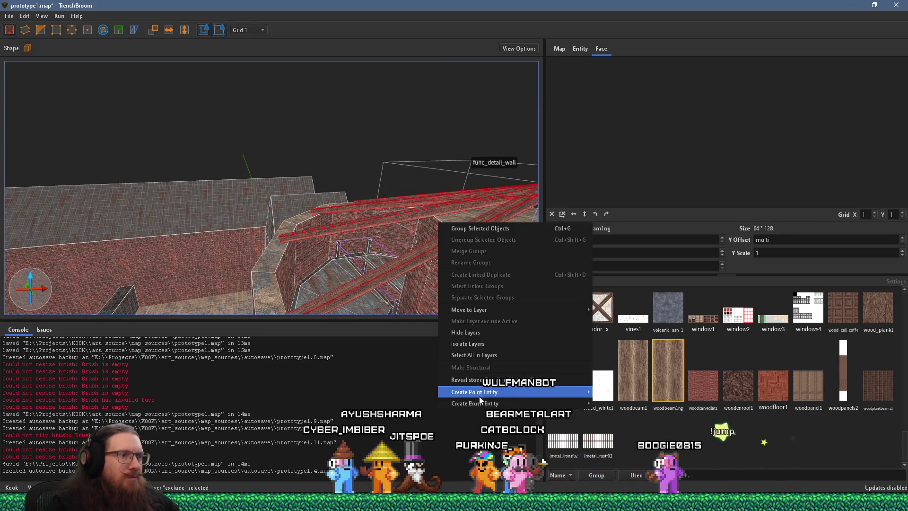
mouse_move(481, 403)
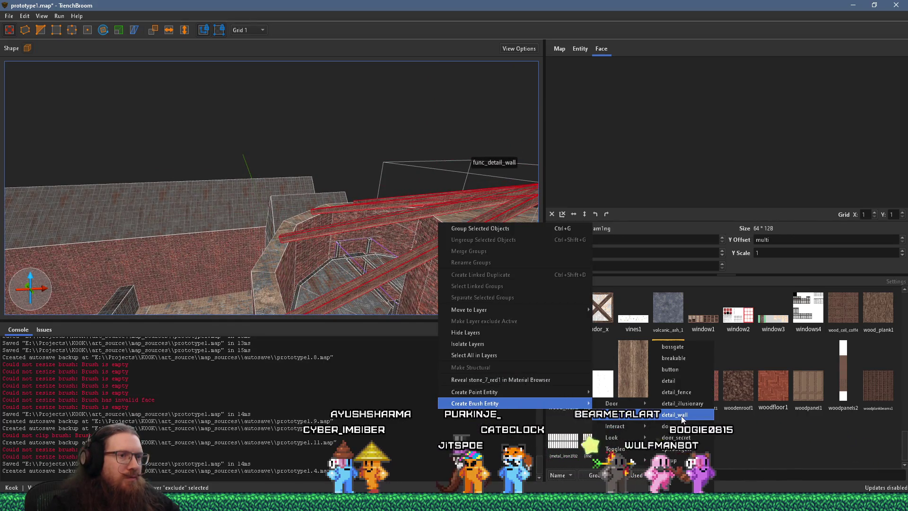
click(671, 406)
key(ctrl+u)
key(Escape)
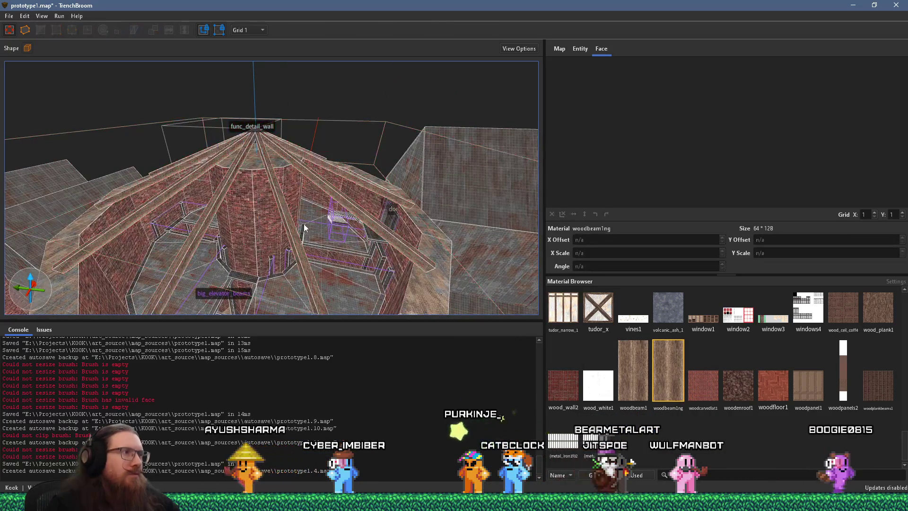
Step: Save prototype1.map
click(10, 17)
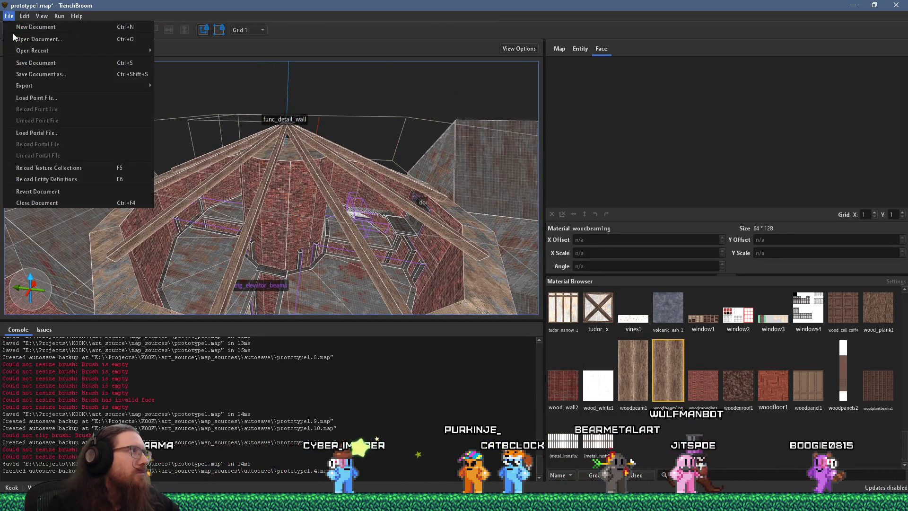
click(28, 63)
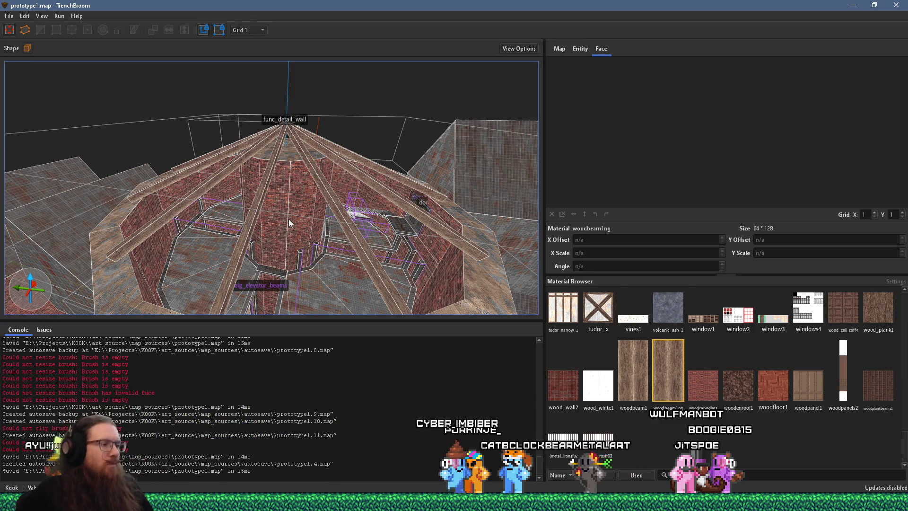
scroll(289, 219, up, 10)
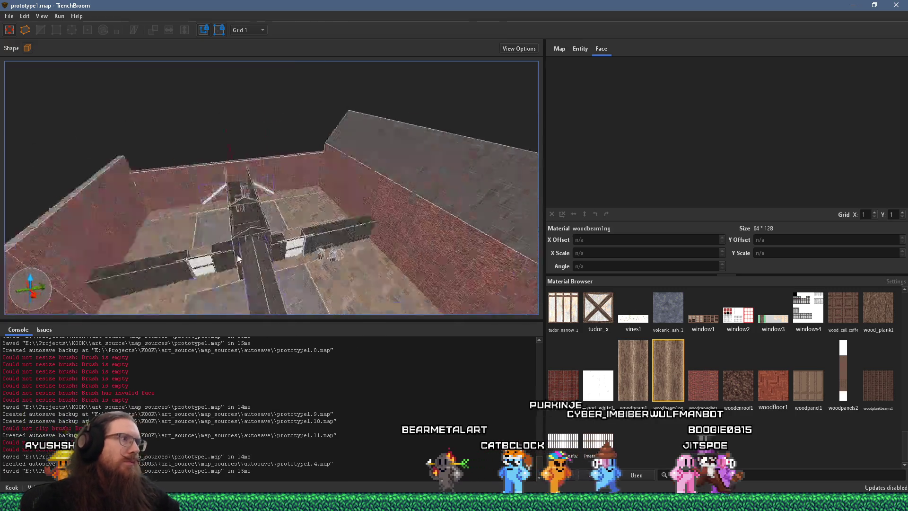
scroll(260, 259, down, 6)
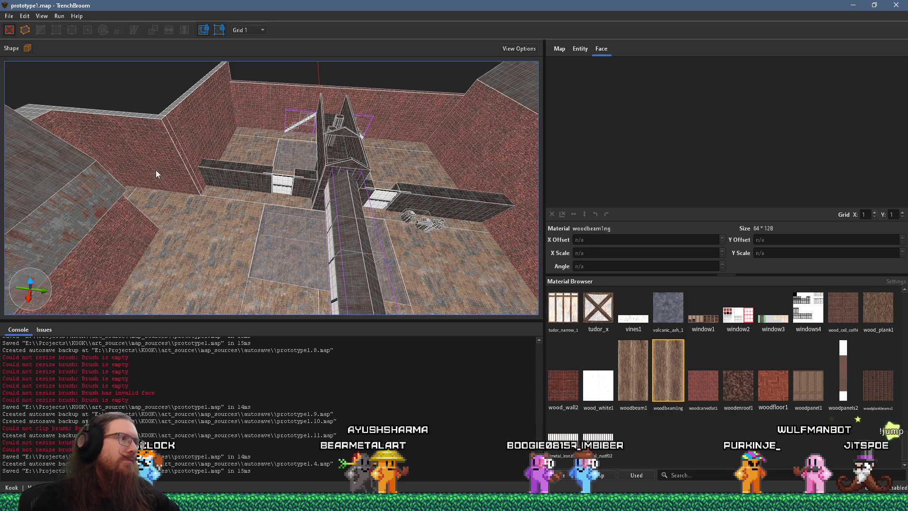
click(9, 16)
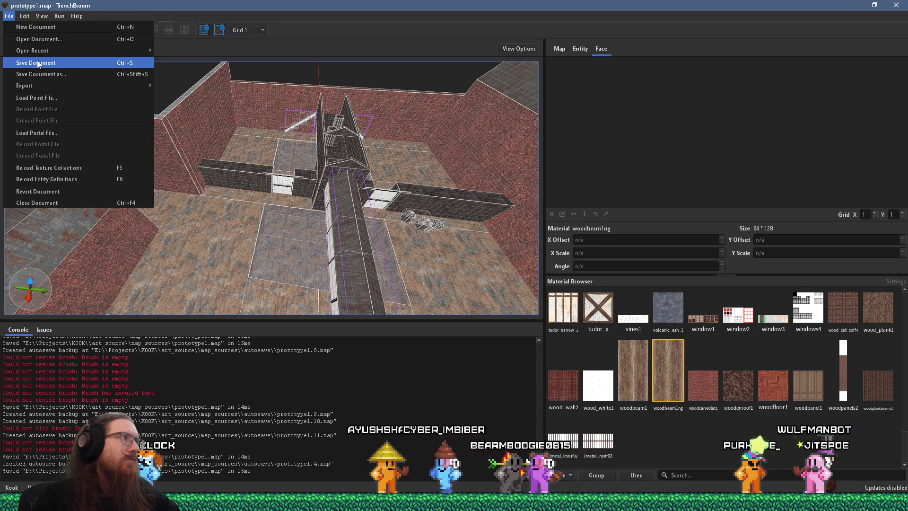
click(37, 60)
key(alt+Tab)
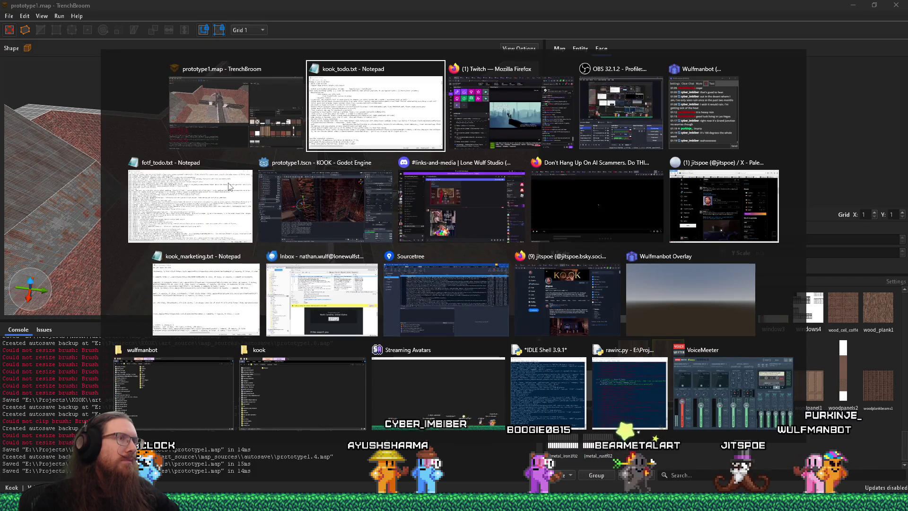
Step: Bring Godot's prototype1 scene forward and pull the viewport back from the platform
click(296, 205)
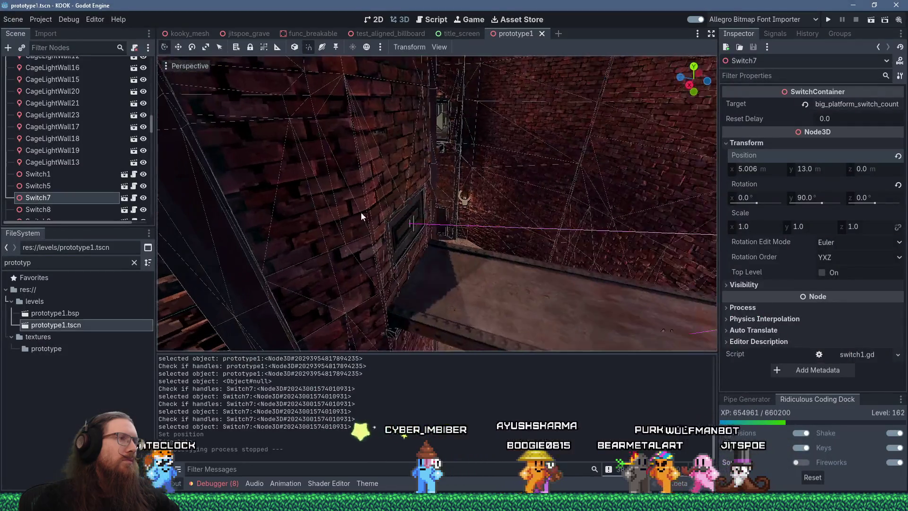
scroll(297, 205, down, 5)
mouse_move(364, 177)
mouse_down()
mouse_move(435, 203)
mouse_move(475, 173)
mouse_move(513, 203)
mouse_move(345, 178)
mouse_move(357, 171)
mouse_move(438, 187)
mouse_move(556, 175)
mouse_move(415, 221)
mouse_move(506, 203)
mouse_move(456, 207)
mouse_move(463, 174)
mouse_move(491, 198)
mouse_up()
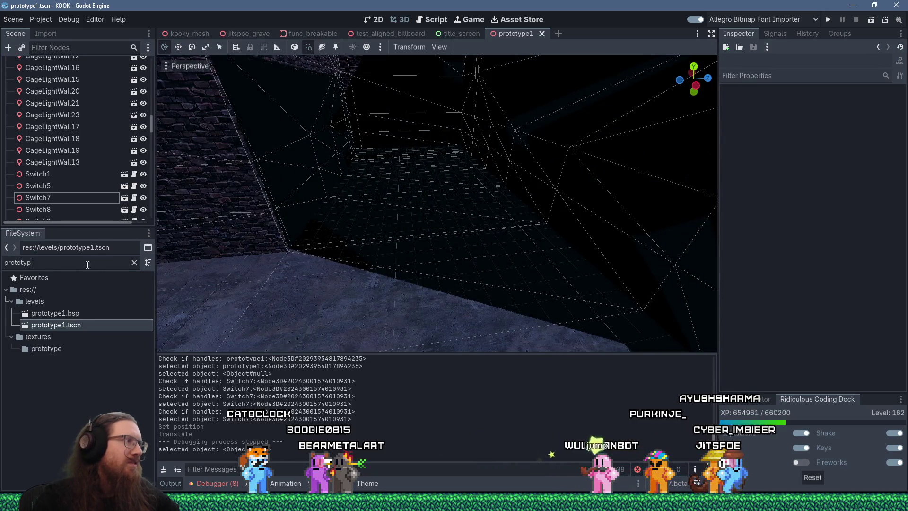
Step: Filter the FileSystem by 'spawn sew' to locate sewer_swan_spawner.tscn
text(sewer swapn)
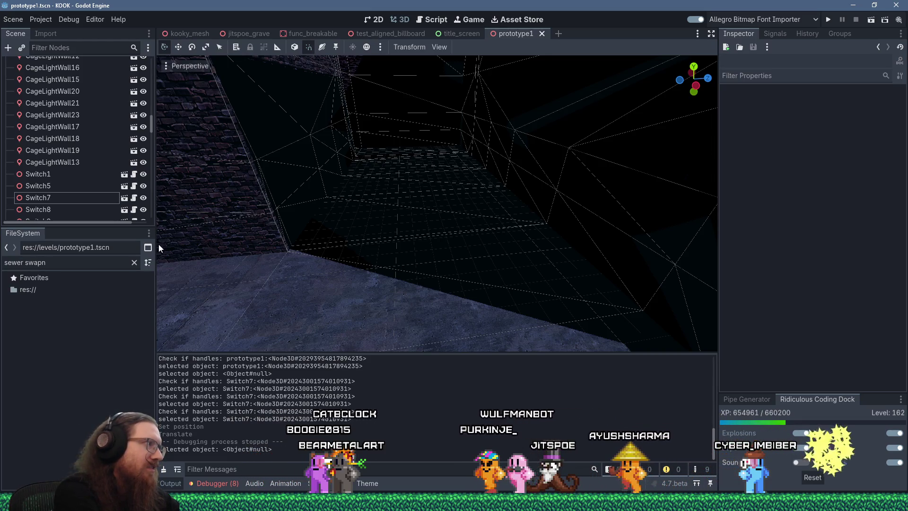
key(ctrl+a)
key(BackSpace)
text(spawn sew)
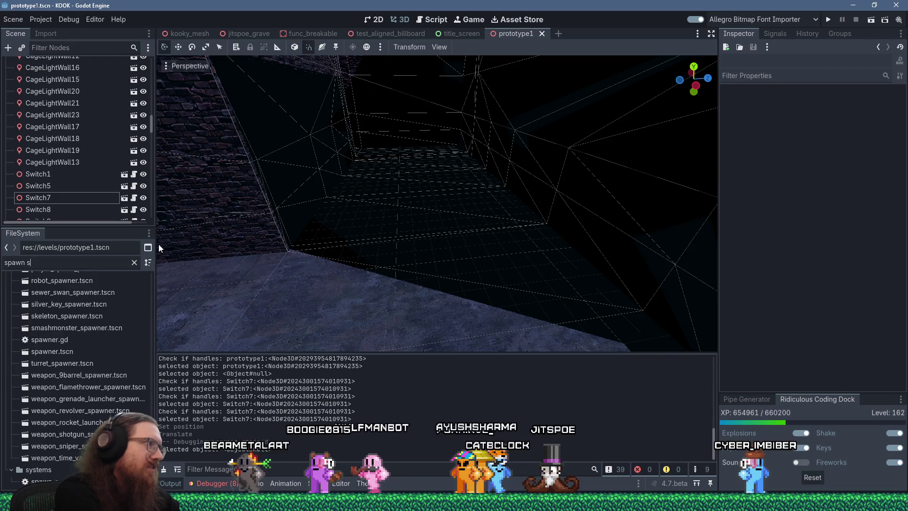
mouse_move(94, 313)
mouse_down()
mouse_move(441, 255)
mouse_move(103, 327)
mouse_up()
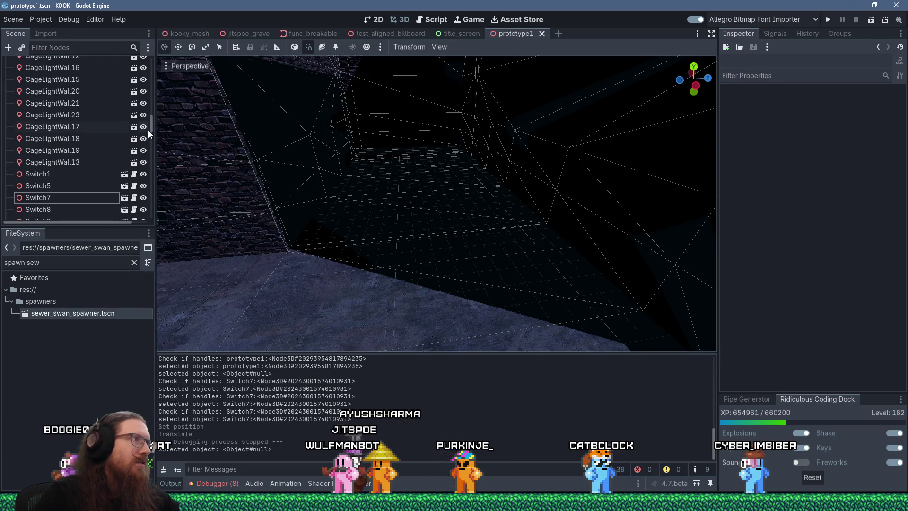
drag(148, 129, 132, 59)
Step: Instance a SewerSwanSpawner under Prototype1 and position it on the room's floor
click(53, 65)
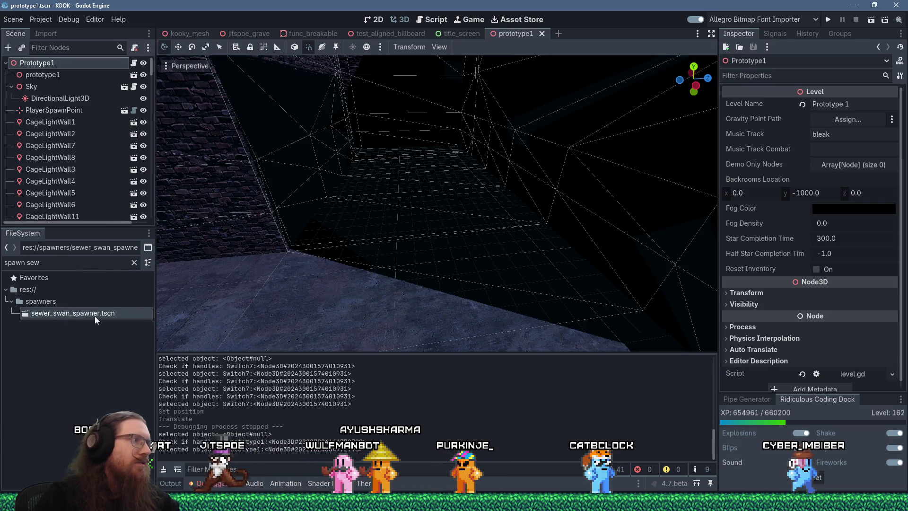
drag(72, 313, 419, 242)
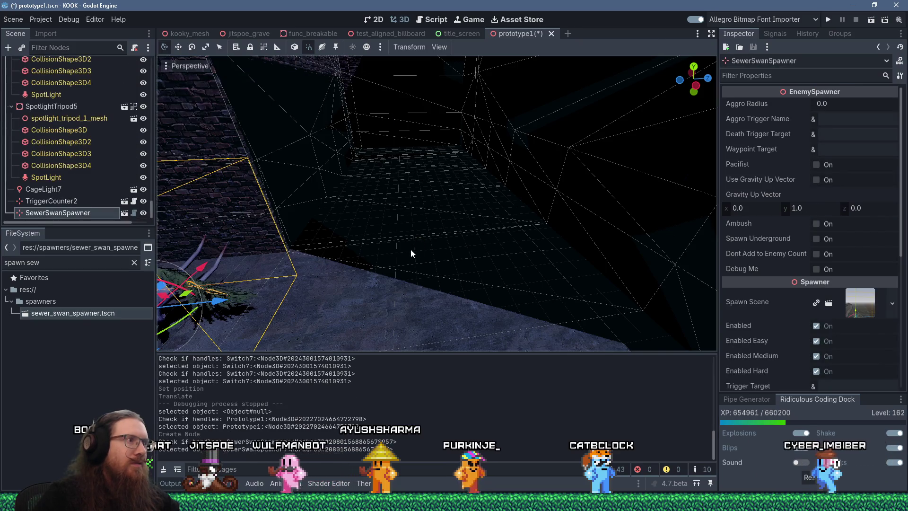
key(f)
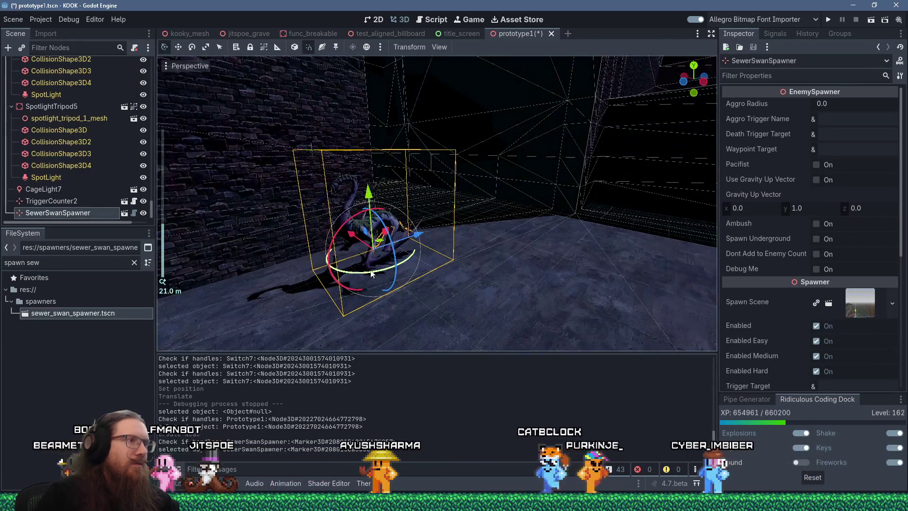
scroll(310, 288, up, 4)
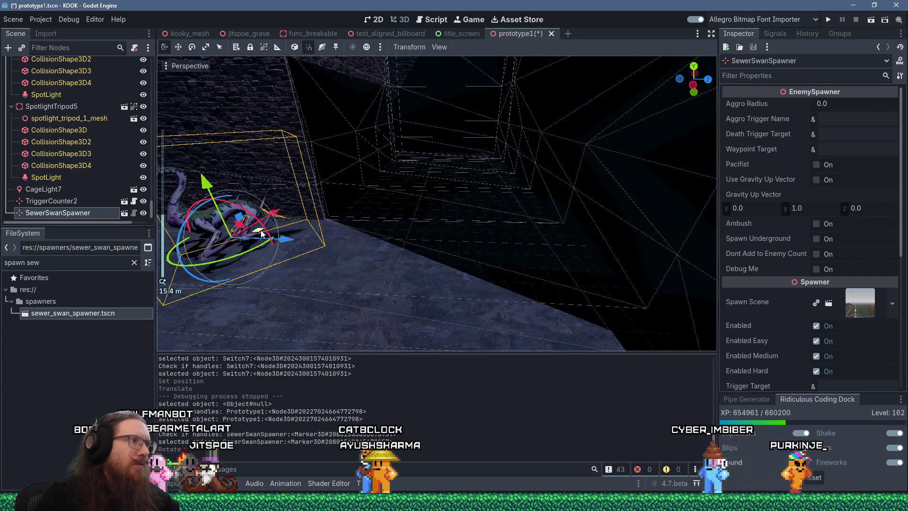
mouse_move(261, 233)
mouse_down()
mouse_move(284, 208)
mouse_move(395, 207)
mouse_up()
scroll(395, 208, up, 3)
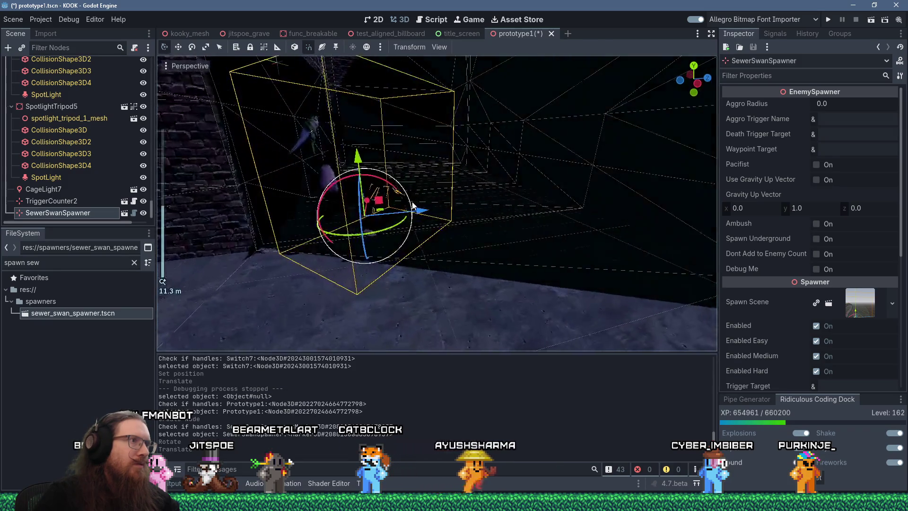
mouse_move(421, 145)
mouse_down()
mouse_move(423, 166)
mouse_move(447, 179)
mouse_up()
Step: Set the spawner's Aggro Trigger Name to sewer_swan
scroll(419, 181, up, 3)
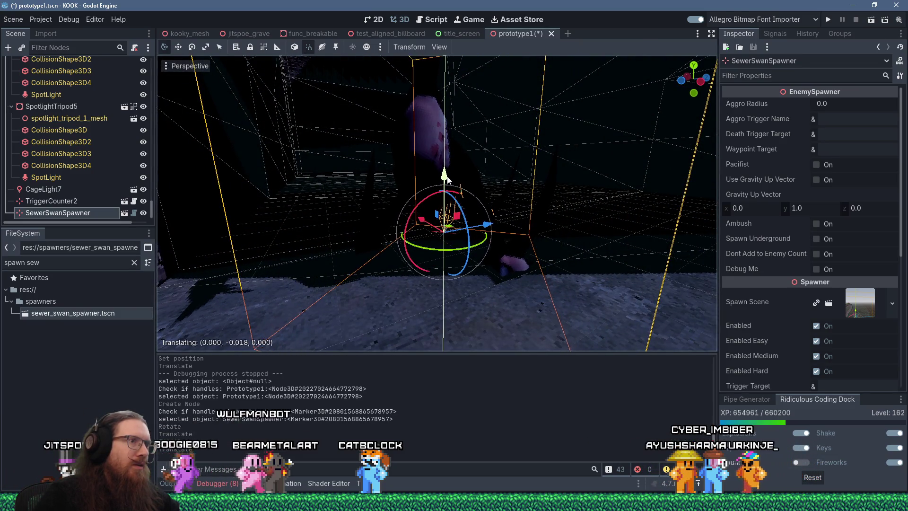
scroll(447, 180, down, 2)
scroll(430, 197, down, 5)
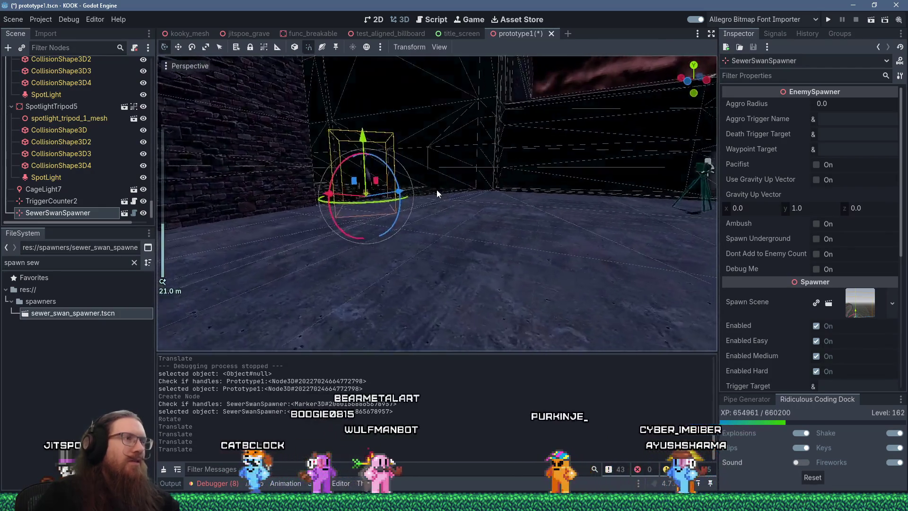
click(436, 192)
scroll(426, 199, down, 4)
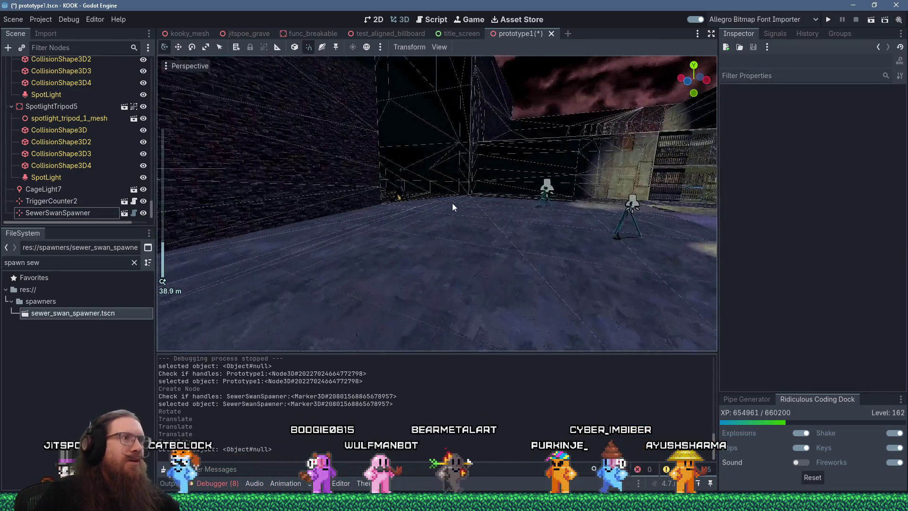
scroll(331, 194, up, 2)
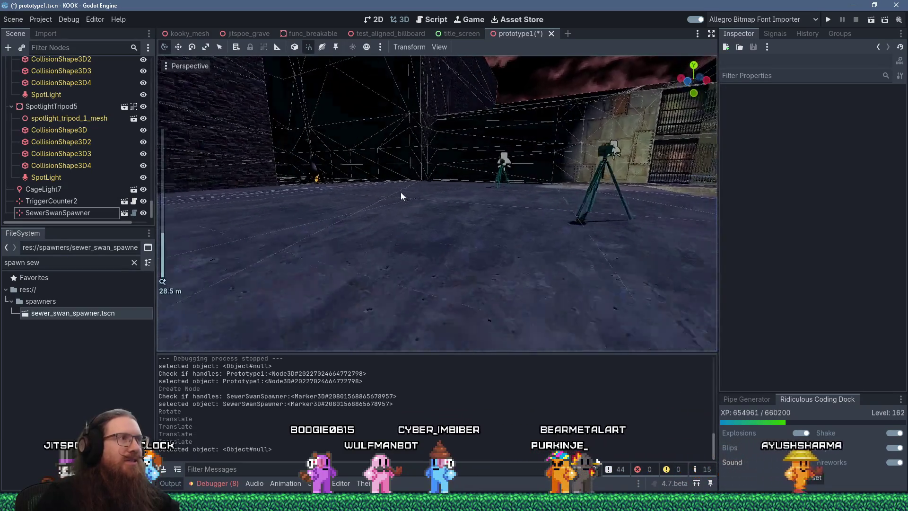
mouse_move(401, 192)
mouse_down()
mouse_move(362, 176)
mouse_move(365, 203)
mouse_move(338, 202)
mouse_move(500, 241)
mouse_up()
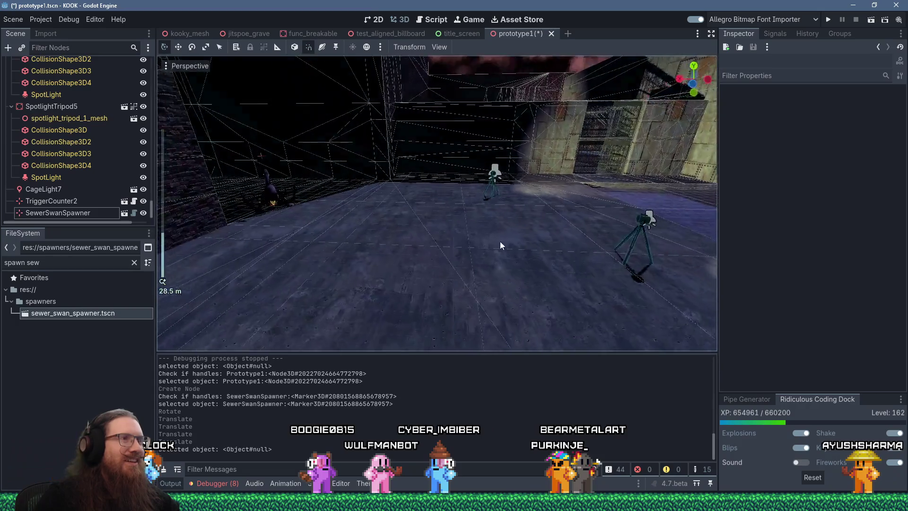
click(270, 189)
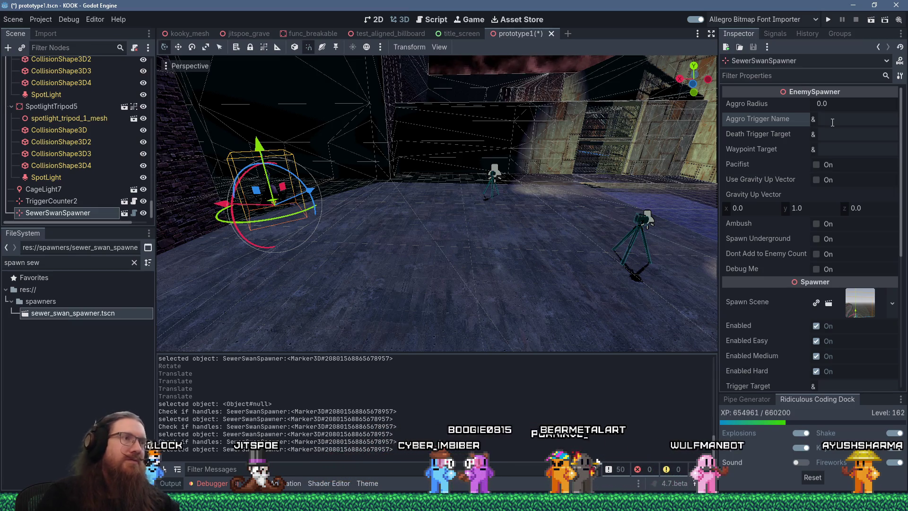
text(sewer_swan)
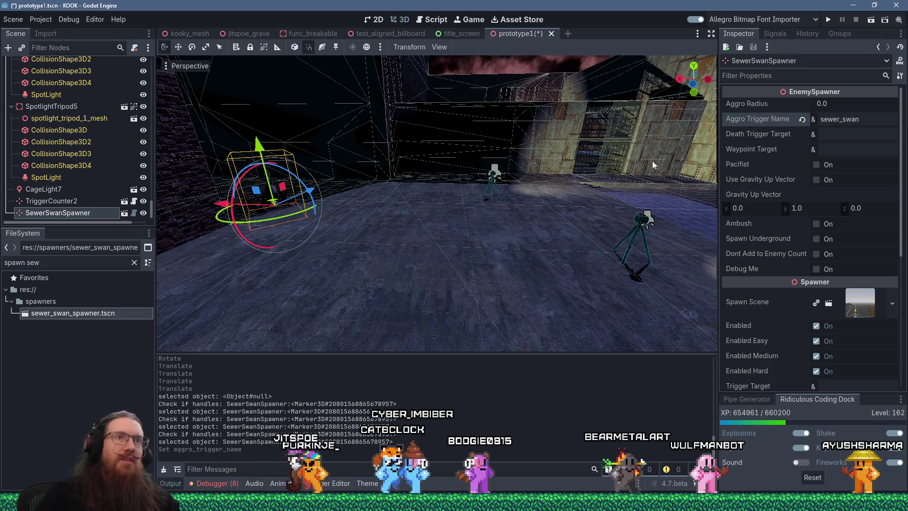
mouse_move(651, 161)
mouse_down()
mouse_move(486, 209)
mouse_move(498, 220)
mouse_move(463, 256)
mouse_up()
Step: Filter FileSystem for 'trigger once' and place area_trigger_once.tscn under Prototype1 on the sewer floor
click(442, 277)
triple_click(74, 269)
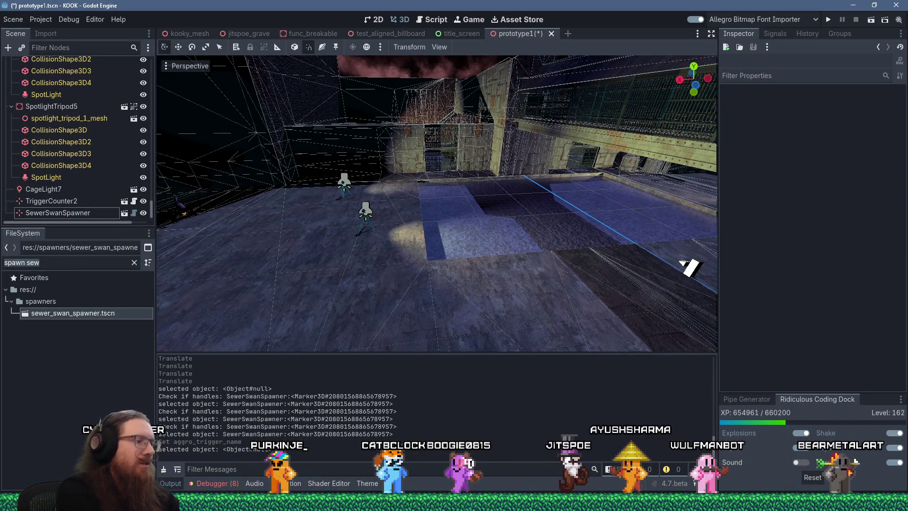
text(trigger once)
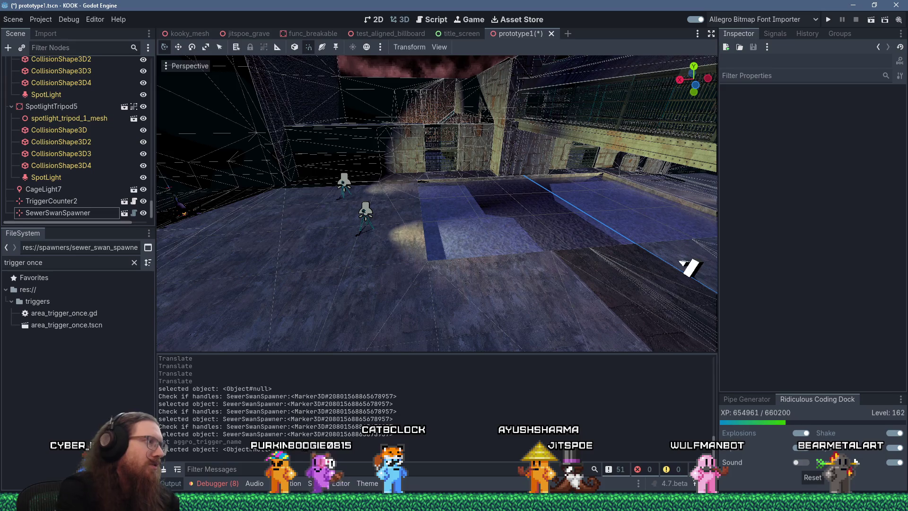
click(70, 327)
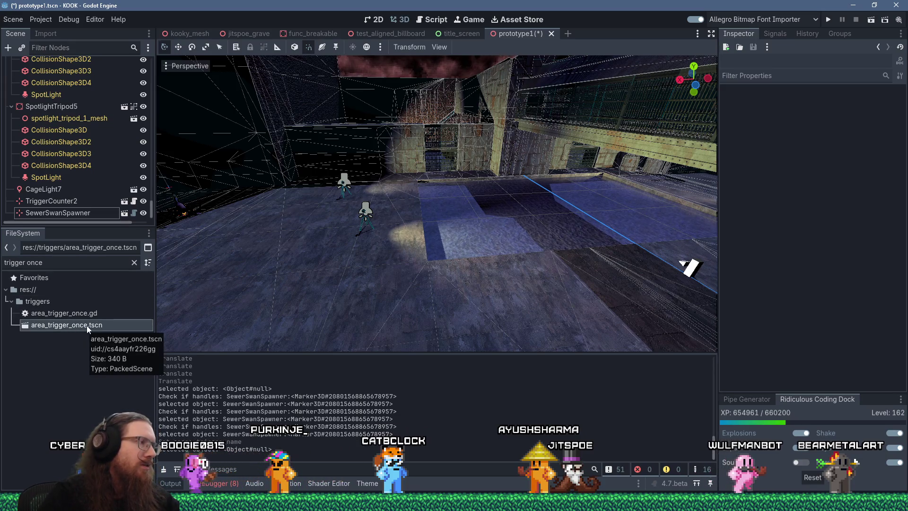
mouse_move(46, 325)
mouse_down()
mouse_move(418, 281)
mouse_move(98, 323)
mouse_up()
drag(152, 207, 152, 62)
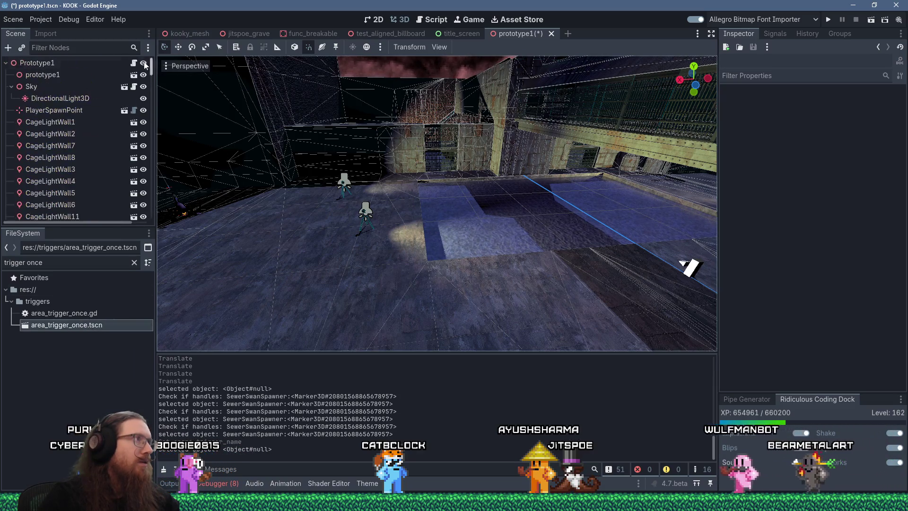
click(37, 62)
drag(75, 326, 418, 280)
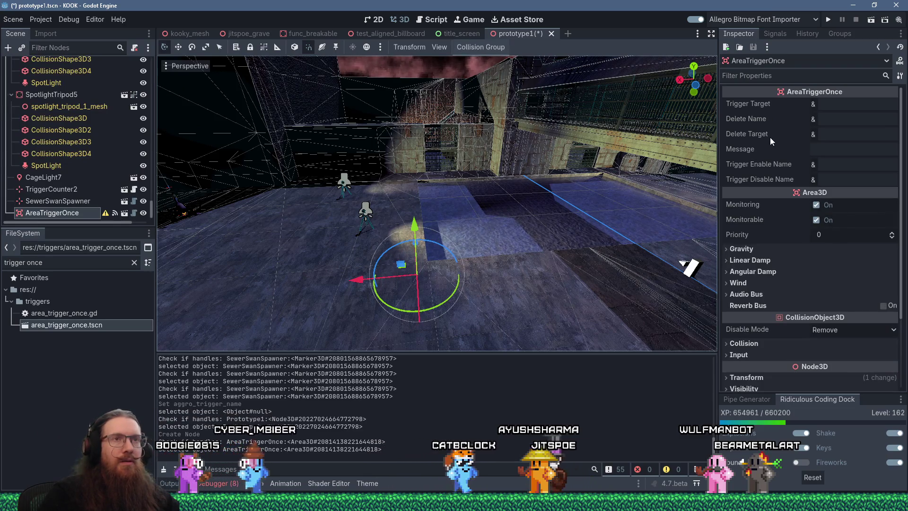
Step: Set the AreaTriggerOnce Trigger Target to sewer_swan
click(835, 109)
text(sewer_swan)
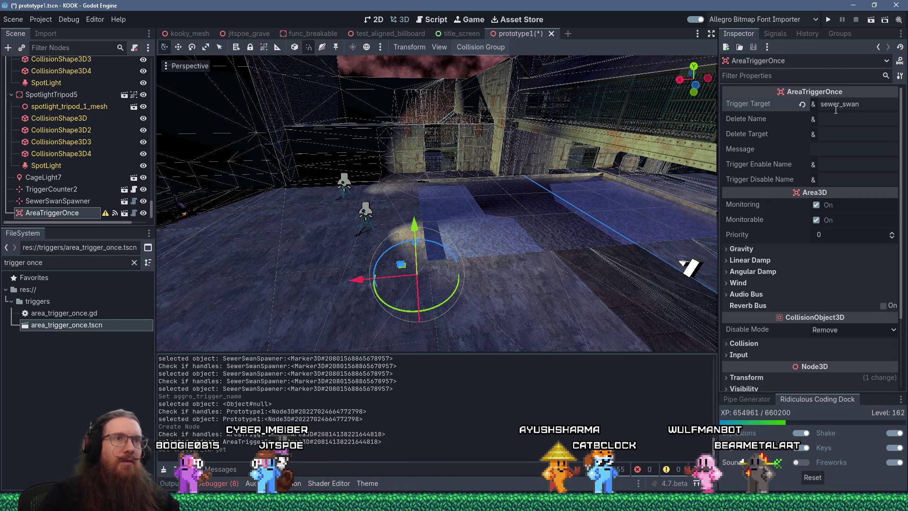
drag(398, 251, 493, 221)
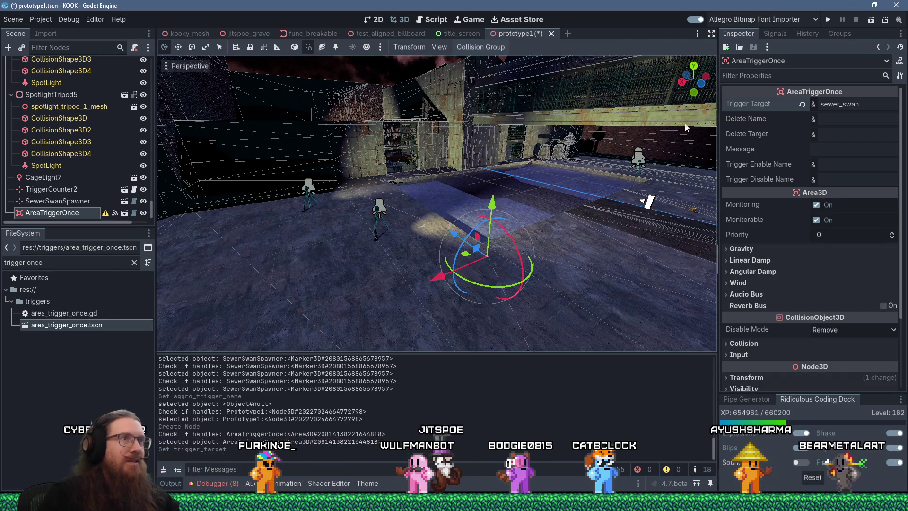
scroll(559, 232, up, 5)
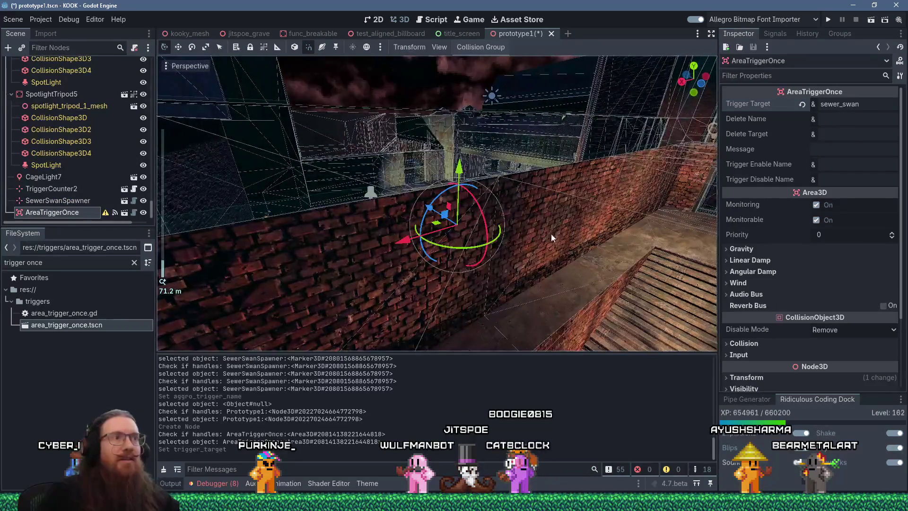
scroll(492, 235, down, 4)
mouse_move(501, 201)
mouse_down()
mouse_move(517, 201)
mouse_move(399, 192)
mouse_up()
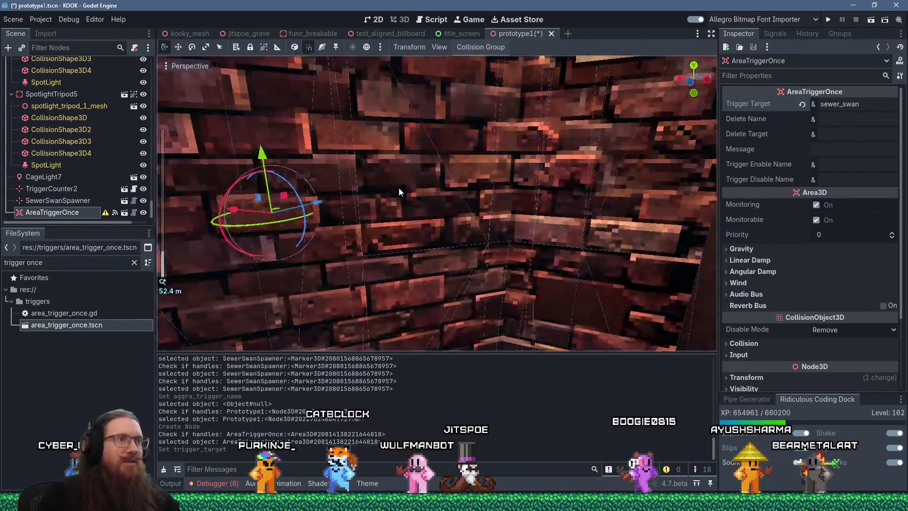
scroll(422, 194, down, 2)
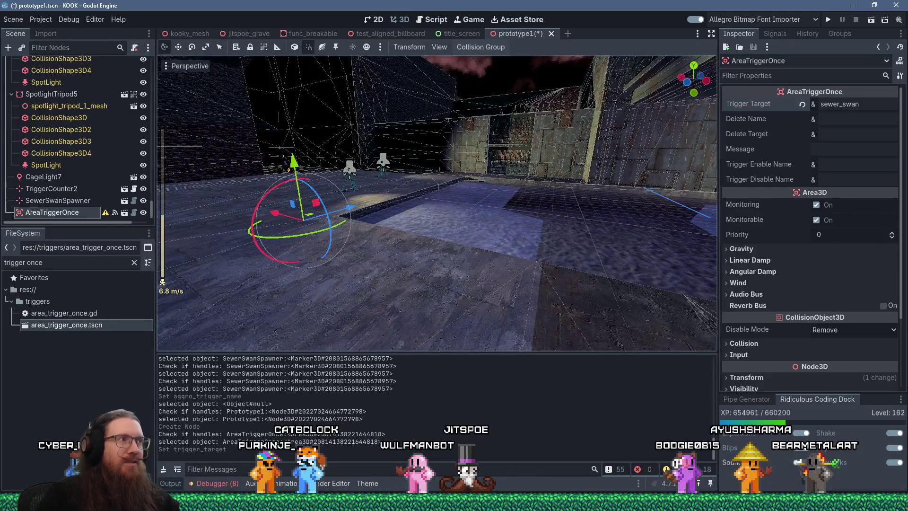
key(w)
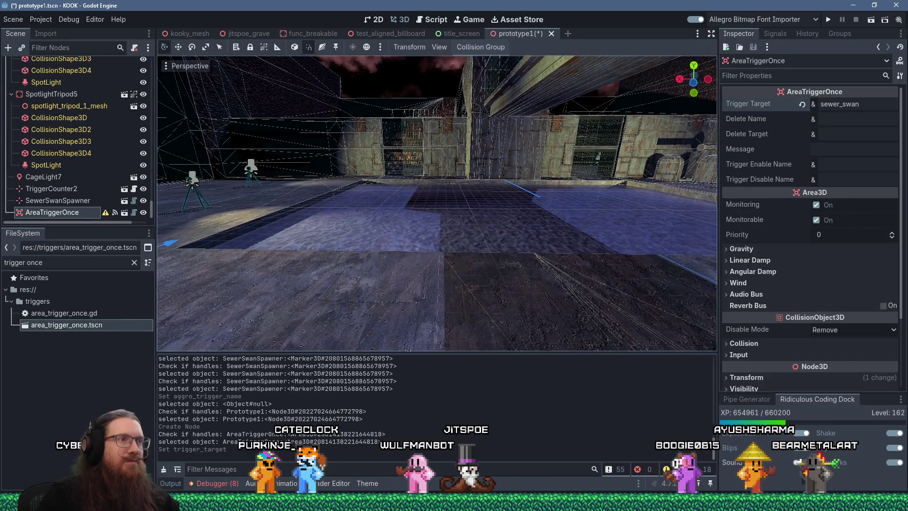
mouse_move(367, 215)
mouse_down()
mouse_move(534, 221)
mouse_move(594, 265)
mouse_up()
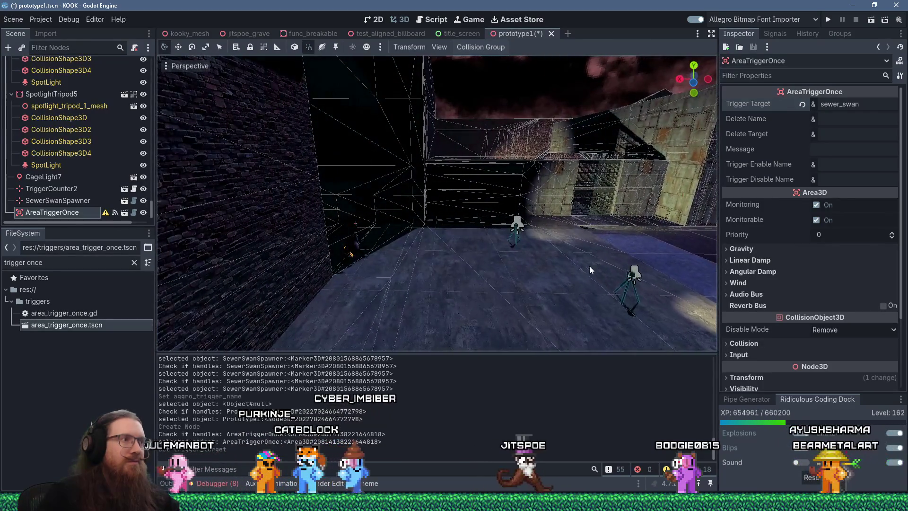
key(w)
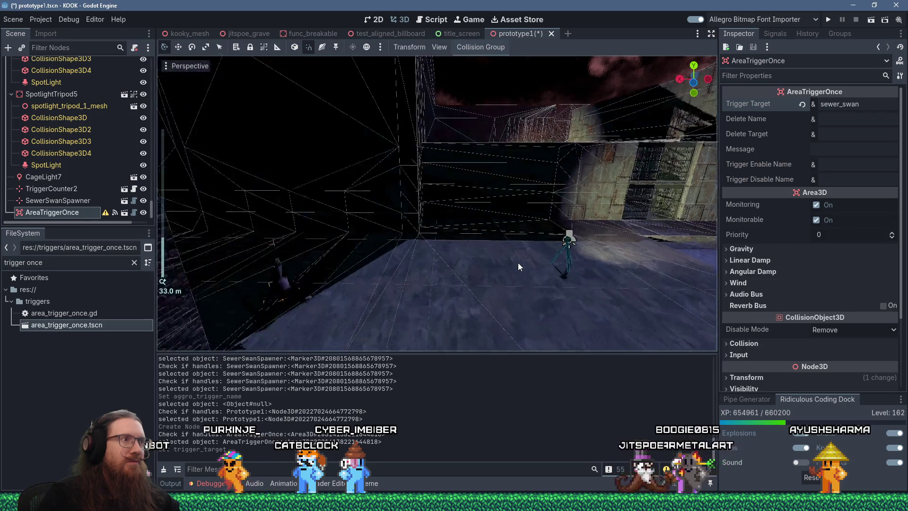
click(463, 219)
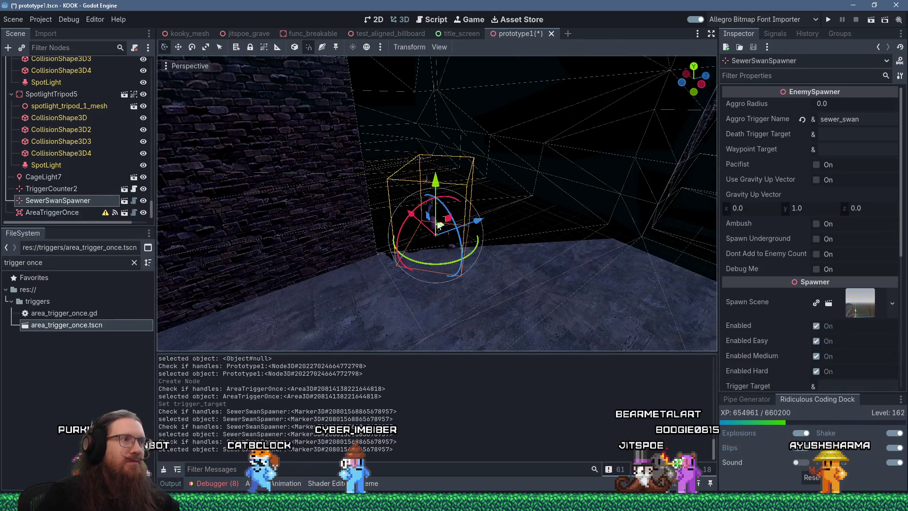
Step: Duplicate SewerSwanSpawner and move the copy up and to the right
mouse_move(471, 259)
mouse_down()
mouse_move(491, 259)
mouse_move(497, 288)
mouse_up()
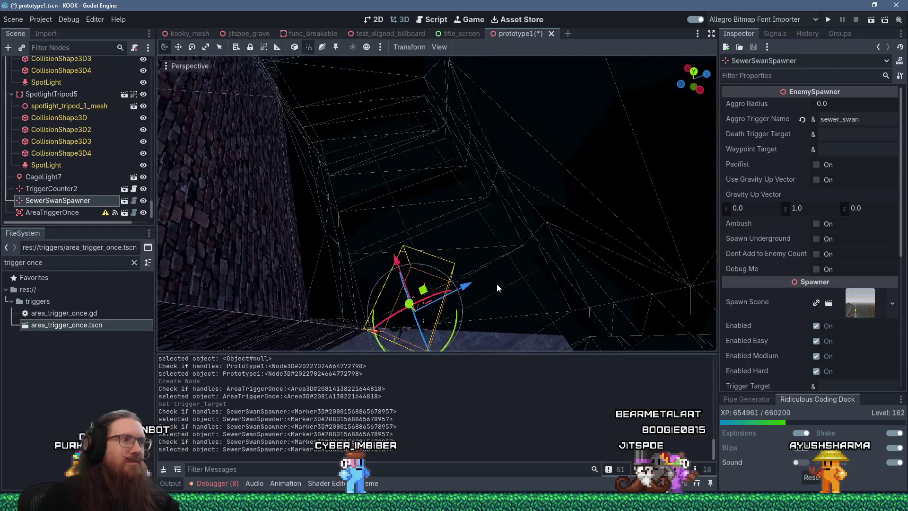
drag(423, 293, 484, 296)
key(ctrl+z)
key(ctrl+d)
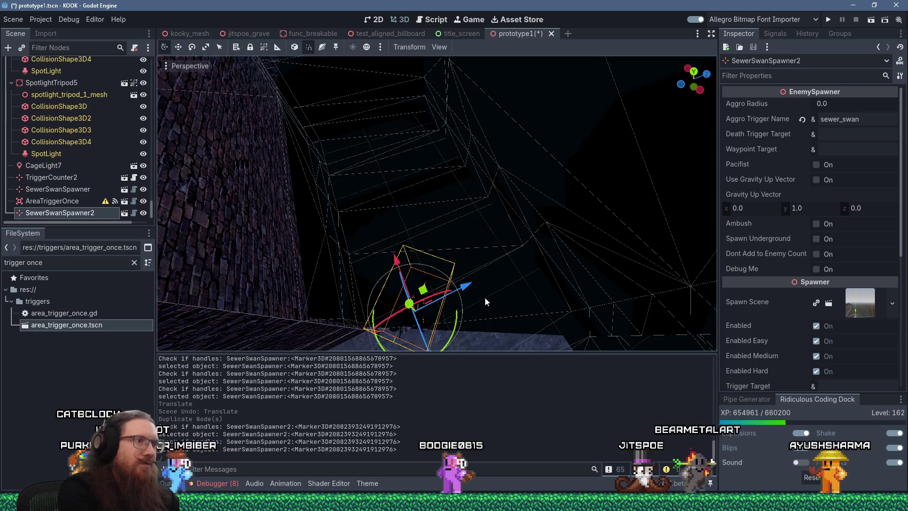
mouse_move(423, 290)
mouse_down()
mouse_move(468, 282)
mouse_move(483, 242)
mouse_up()
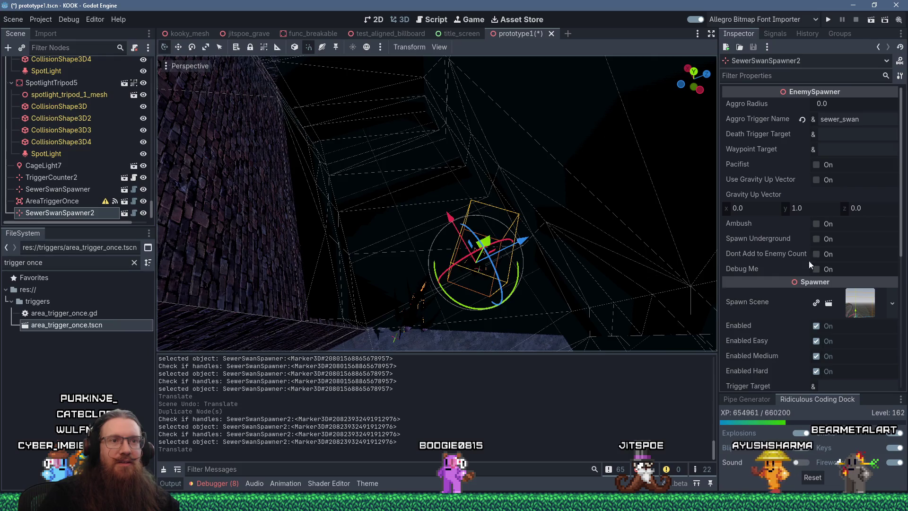
Step: Turn off Enabled Easy and Enabled Medium on SewerSwanSpawner2
click(816, 356)
click(816, 341)
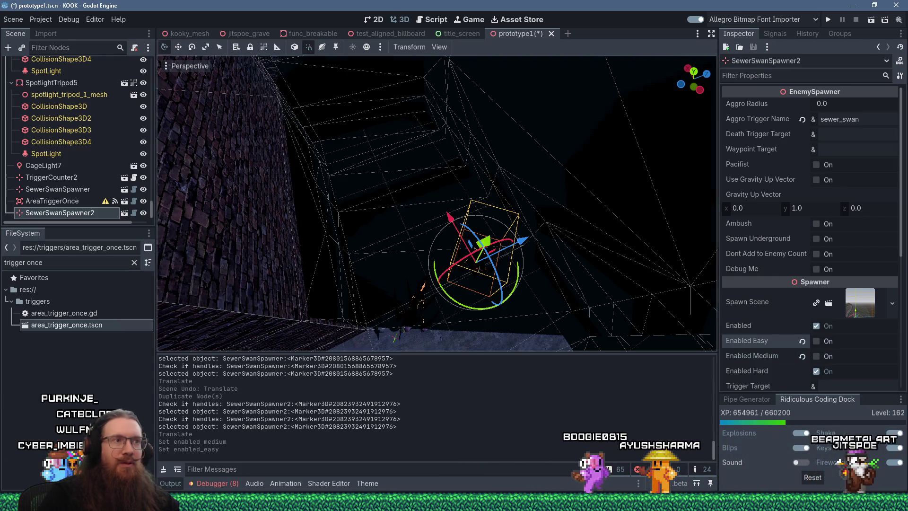
scroll(553, 290, up, 3)
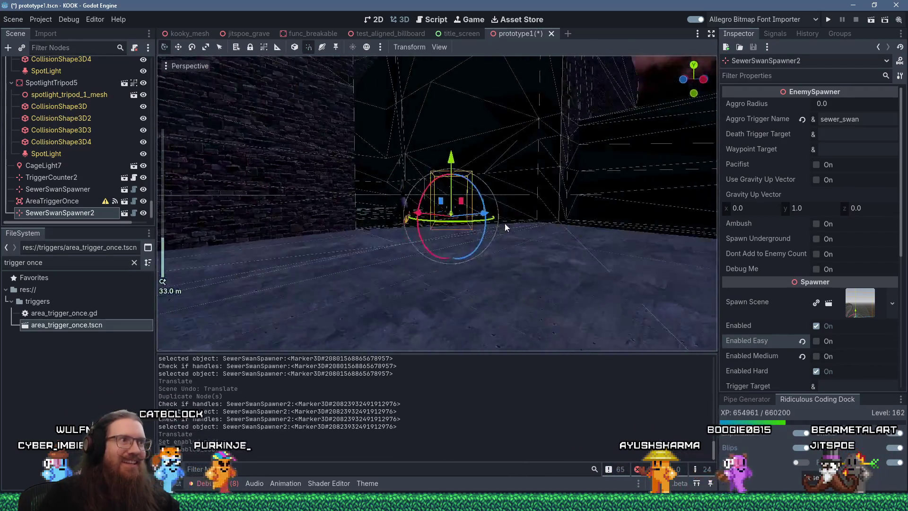
click(503, 225)
scroll(492, 263, down, 3)
Step: Orbit the view under the bridge to inspect the ceiling and pillars
mouse_move(363, 293)
mouse_down()
mouse_move(410, 286)
mouse_move(463, 324)
mouse_move(392, 296)
mouse_move(555, 328)
mouse_up()
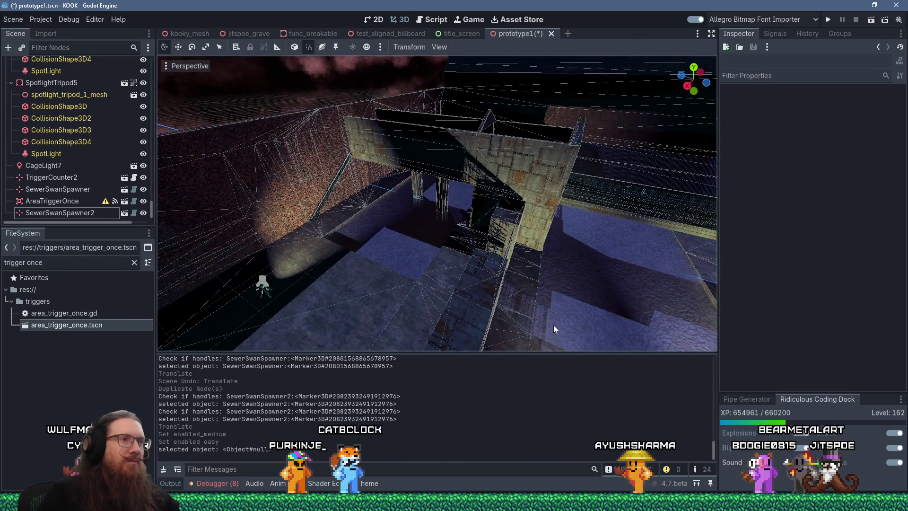
scroll(455, 282, up, 2)
scroll(456, 282, up, 2)
mouse_move(456, 282)
mouse_down()
mouse_move(551, 277)
mouse_move(538, 282)
mouse_up()
scroll(544, 308, up, 3)
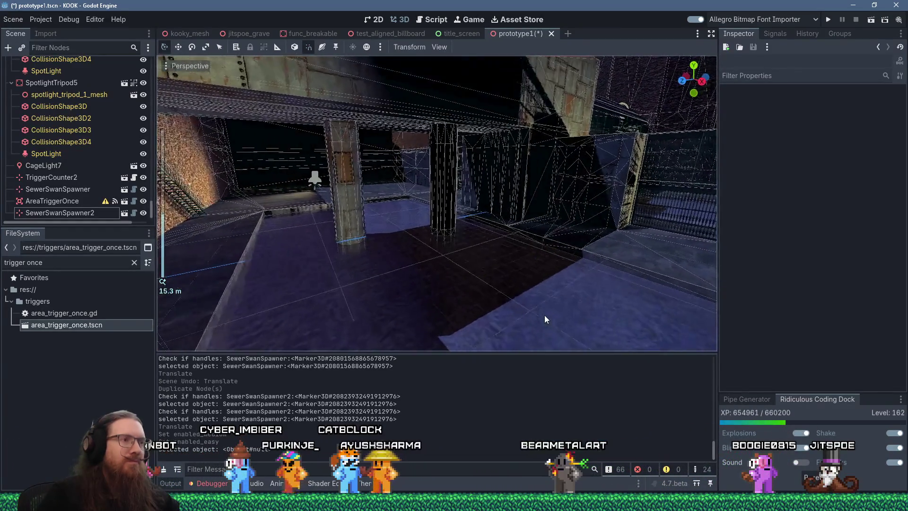
drag(546, 316, 523, 189)
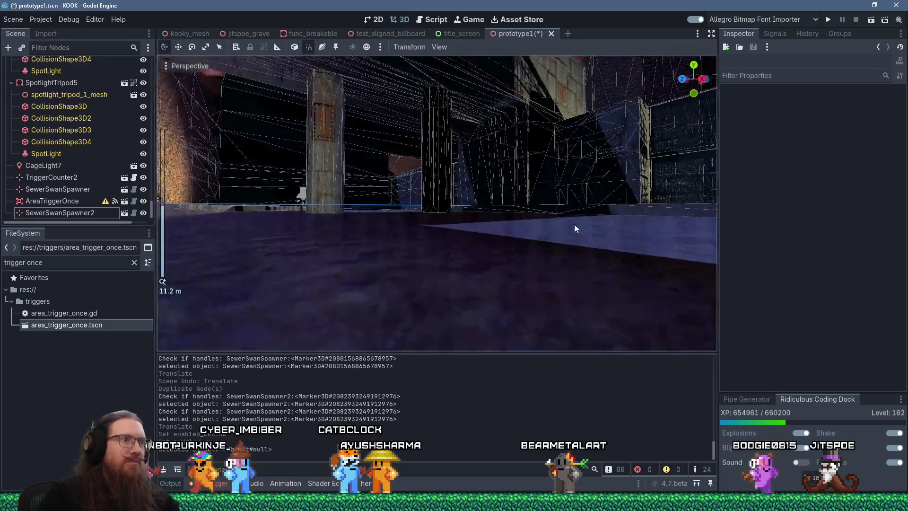
mouse_move(574, 229)
mouse_down()
mouse_move(546, 252)
mouse_move(494, 196)
mouse_move(507, 227)
mouse_up()
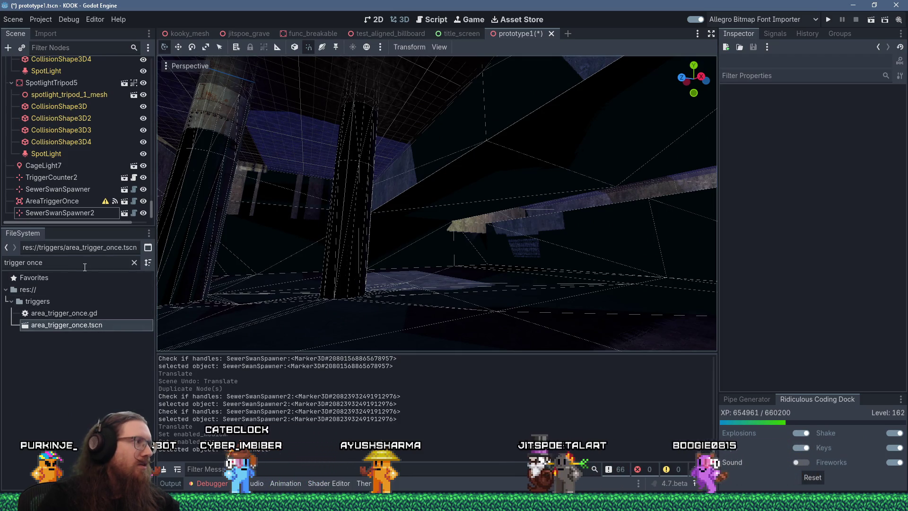
Step: Filter FileSystem for 'sewer swan spa' and instance a third spawner under Prototype1
triple_click(29, 263)
text(sewer swan spa)
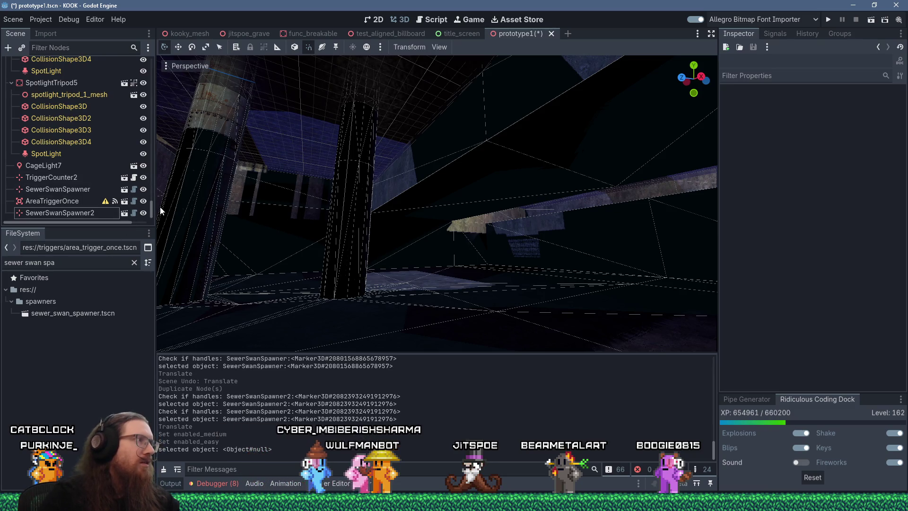
scroll(71, 142, up, 15)
click(38, 62)
mouse_move(78, 314)
mouse_down()
mouse_move(475, 312)
mouse_move(459, 286)
mouse_move(491, 291)
mouse_up()
key(f)
Step: Turn off Enabled Easy on SewerSwanSpawner3
scroll(491, 291, up, 3)
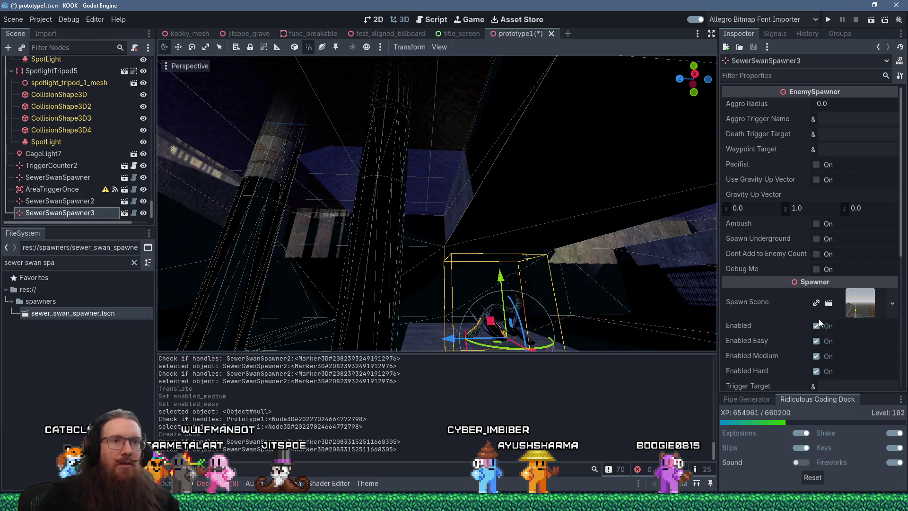
scroll(813, 333, down, 3)
click(821, 232)
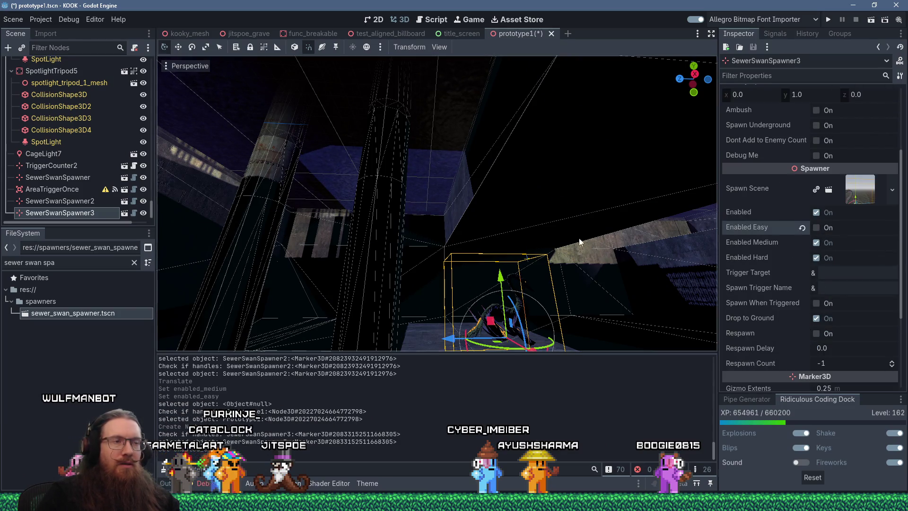
mouse_move(254, 193)
mouse_down()
mouse_move(517, 212)
mouse_move(315, 242)
mouse_move(331, 236)
mouse_move(399, 245)
mouse_move(449, 316)
mouse_move(472, 275)
mouse_move(476, 231)
mouse_move(706, 218)
mouse_move(603, 207)
mouse_move(390, 266)
mouse_move(548, 217)
mouse_move(419, 255)
mouse_move(499, 212)
mouse_move(467, 246)
mouse_move(547, 260)
mouse_up()
scroll(315, 242, down, 2)
scroll(331, 236, down, 5)
scroll(477, 280, up, 5)
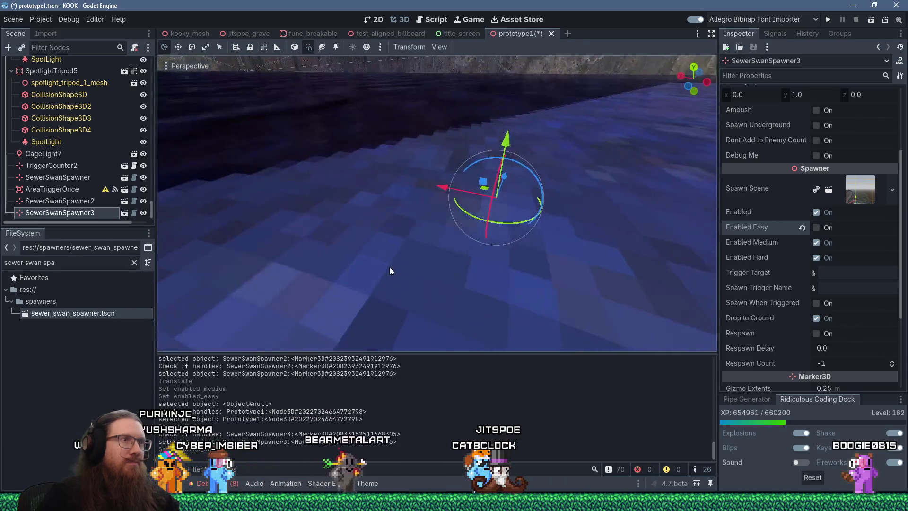
scroll(390, 266, down, 5)
scroll(418, 255, up, 2)
click(548, 261)
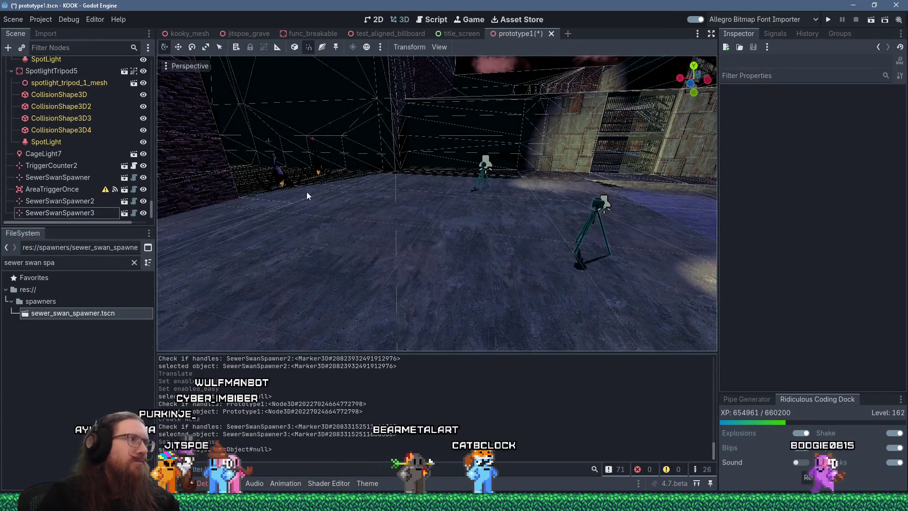
Step: Save the prototype1 scene
click(13, 19)
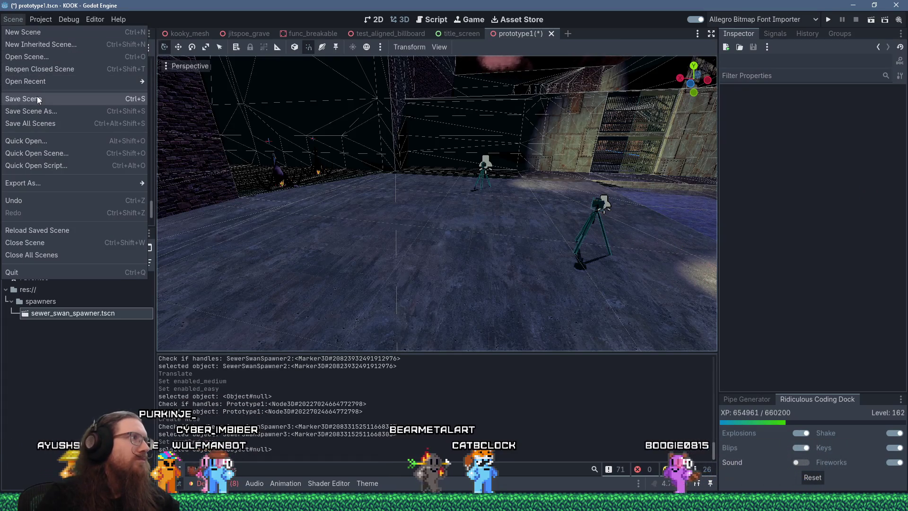
click(34, 99)
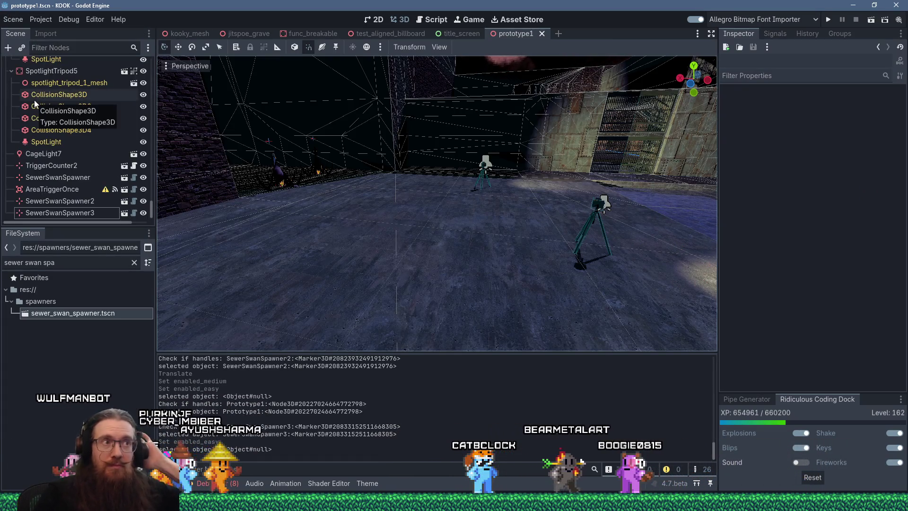
drag(464, 198, 501, 160)
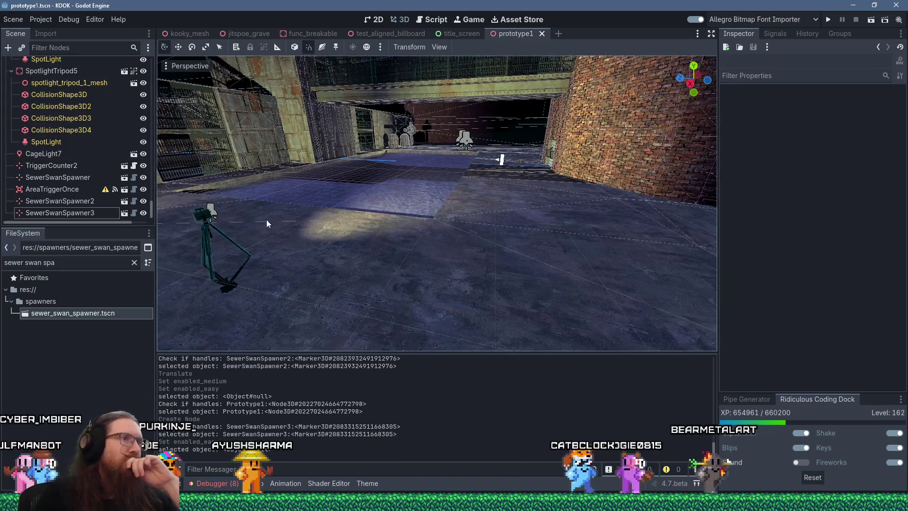
scroll(363, 278, up, 5)
Step: Select the AreaTriggerOnce node to show its properties in the Inspector
scroll(366, 276, up, 2)
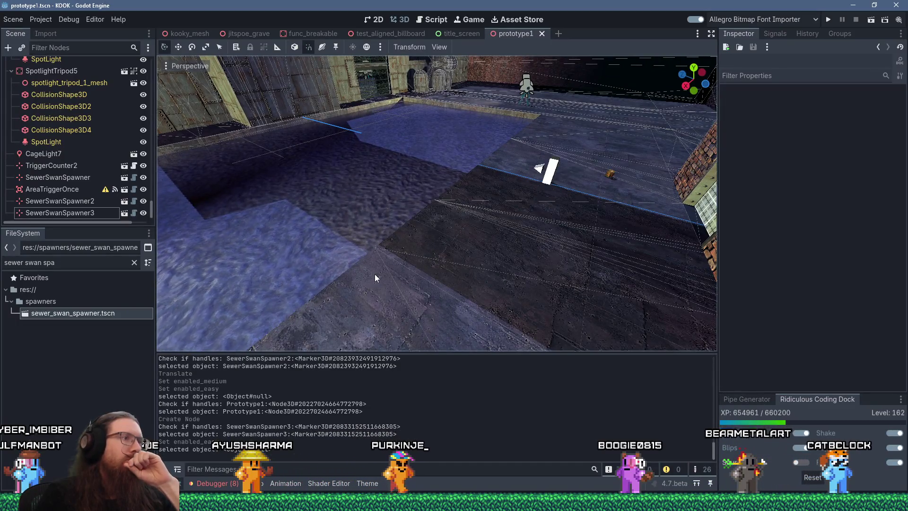
drag(453, 275, 451, 276)
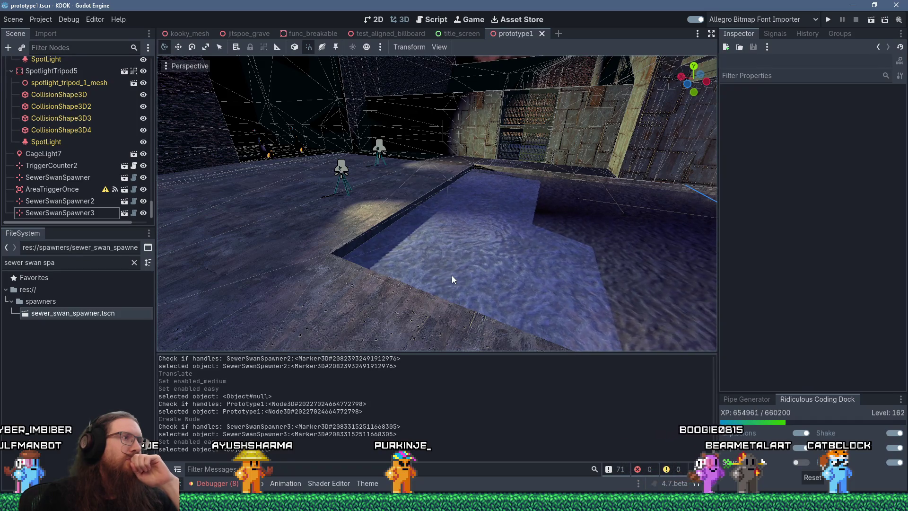
drag(452, 275, 208, 243)
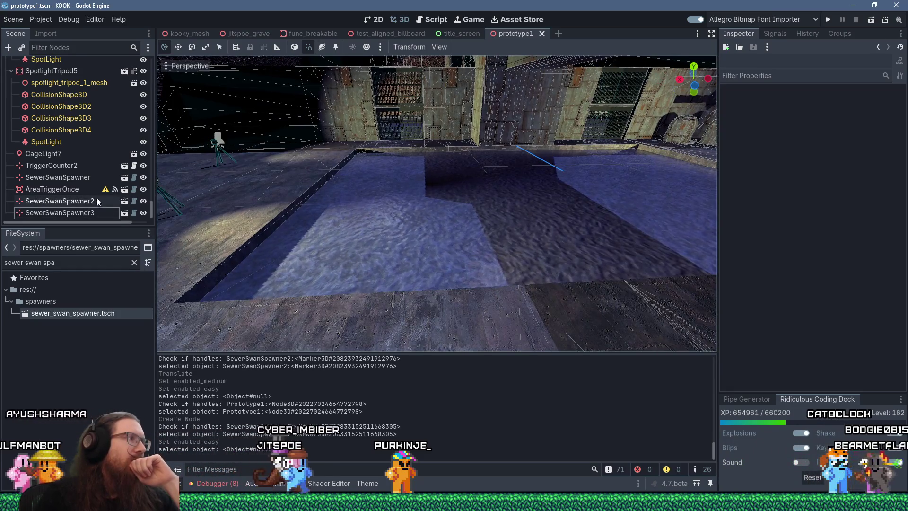
click(94, 190)
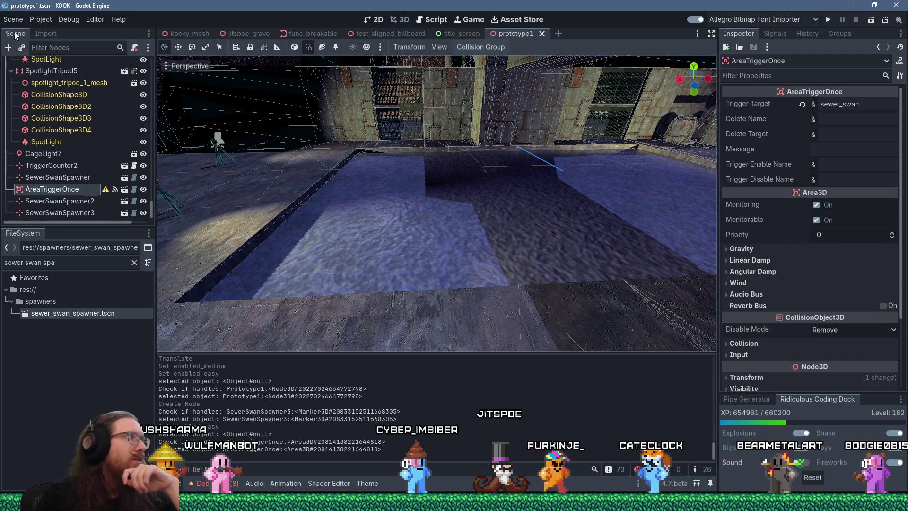
Step: Add a CollisionShape3D child to AreaTriggerOnce with a New BoxShape3D shape
key(ctrl+a)
text(collision)
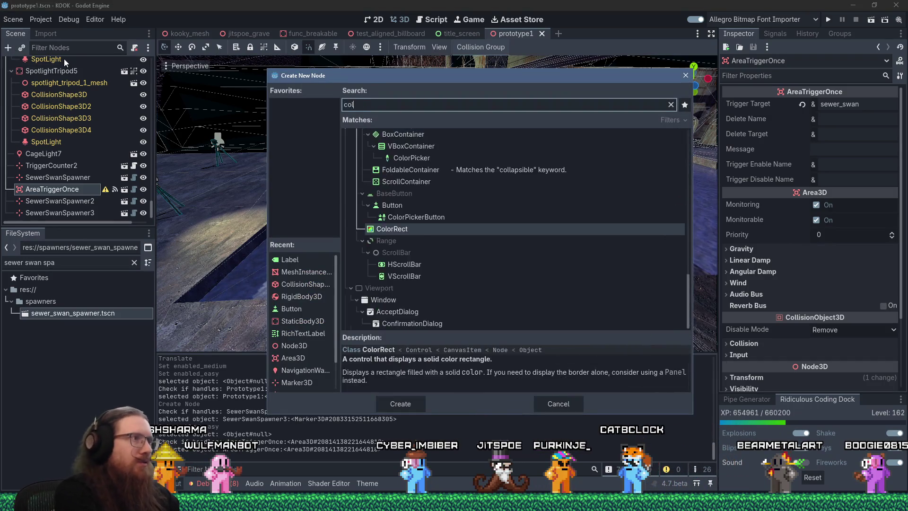
key(Return)
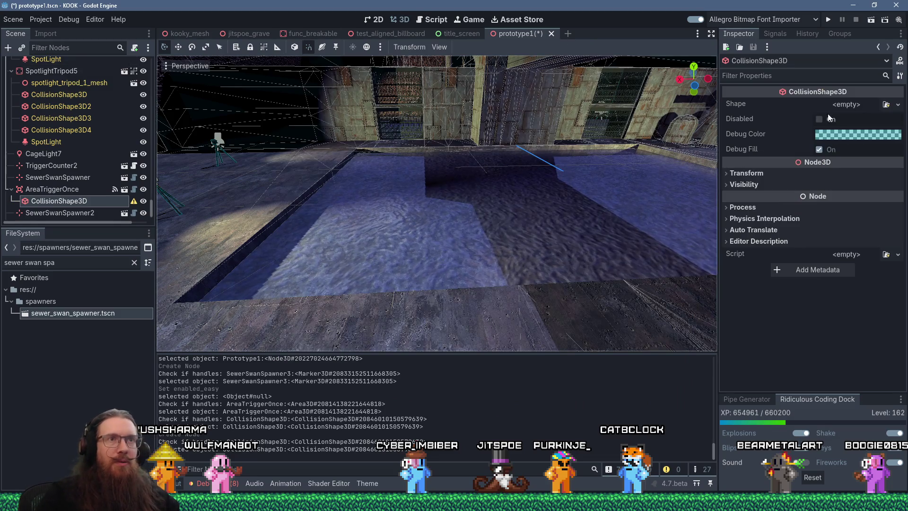
click(851, 104)
click(833, 173)
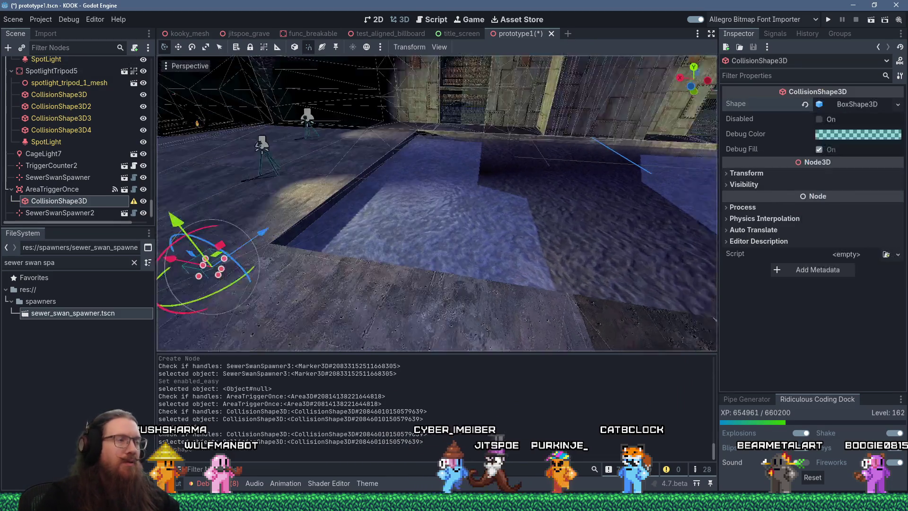
Step: Stretch the trigger box wide across the courtyard floor
drag(576, 226, 357, 160)
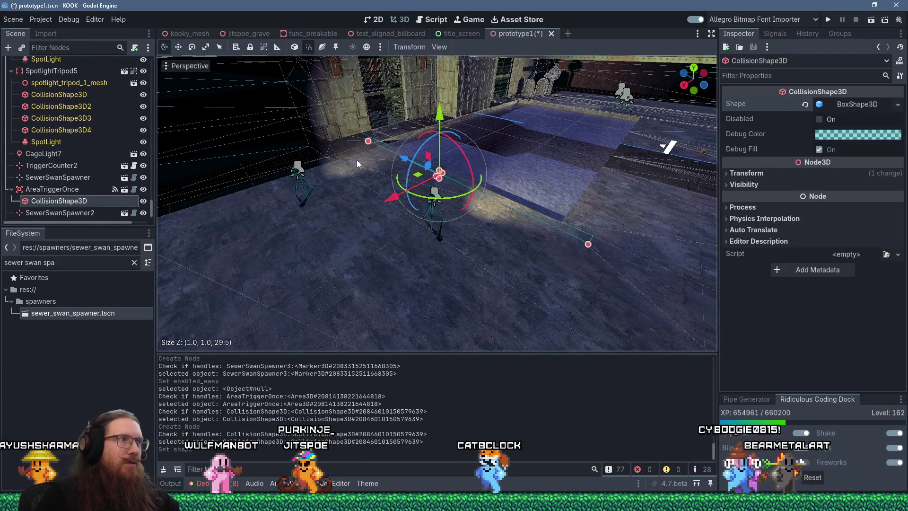
click(508, 163)
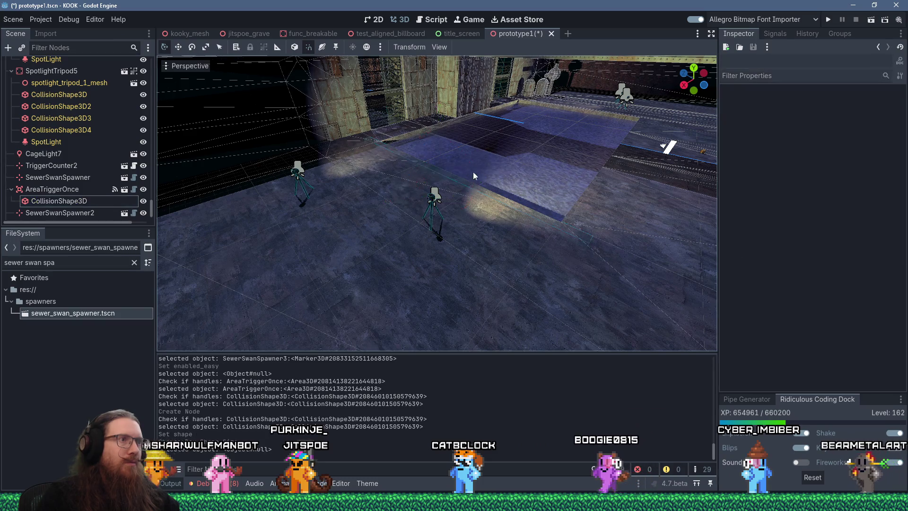
click(443, 178)
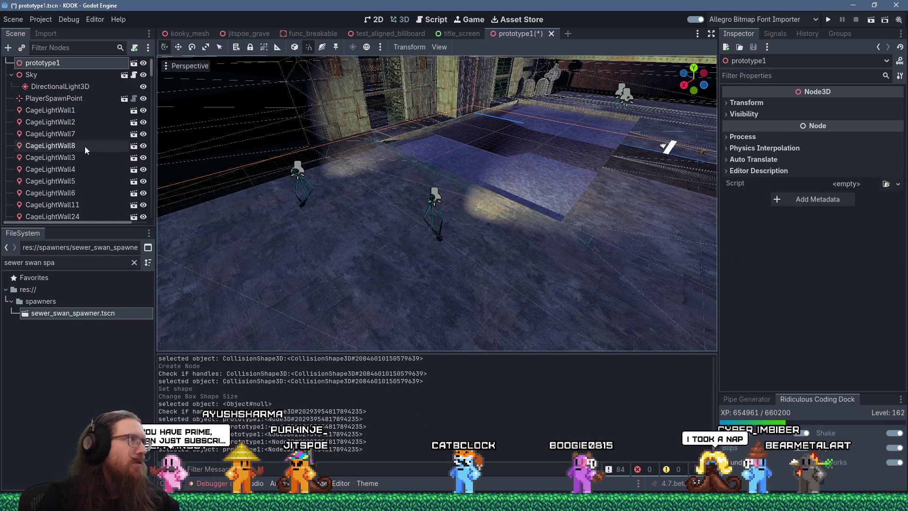
drag(152, 69, 158, 221)
click(92, 189)
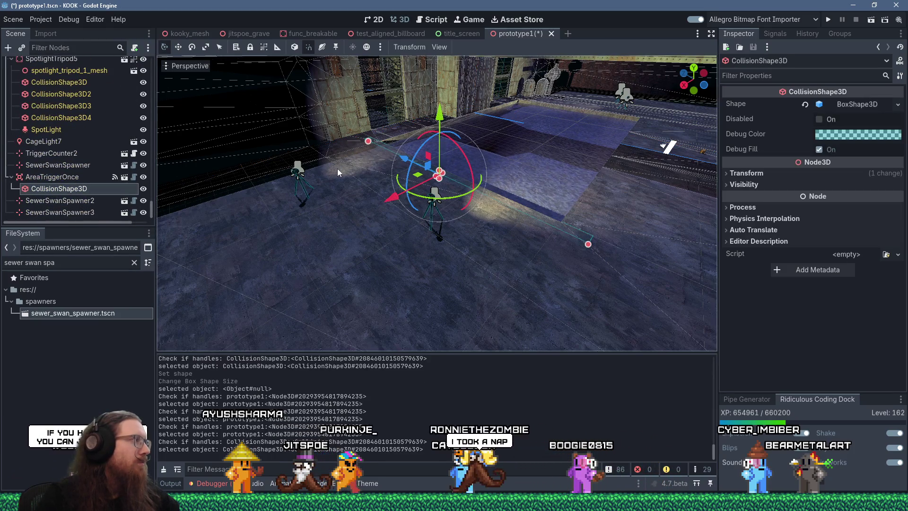
scroll(407, 158, up, 3)
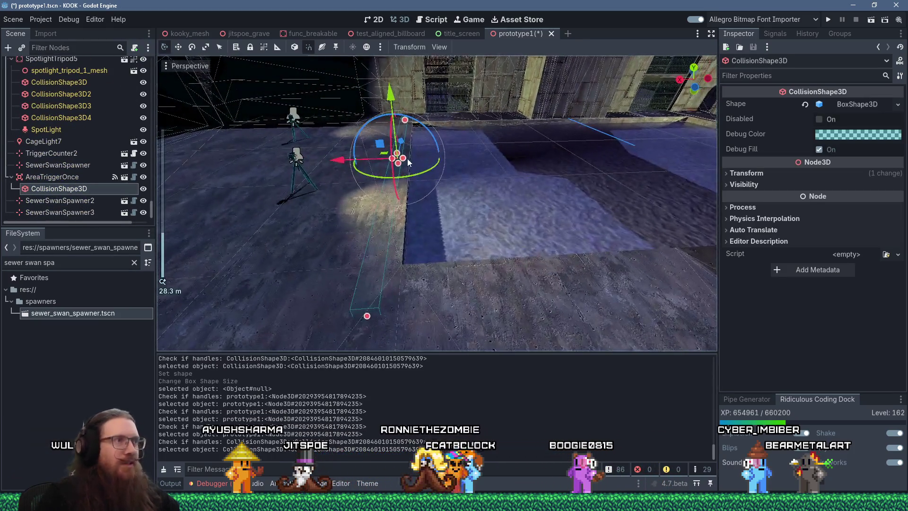
mouse_move(407, 158)
mouse_down()
mouse_move(551, 163)
mouse_move(603, 180)
mouse_up()
key(f)
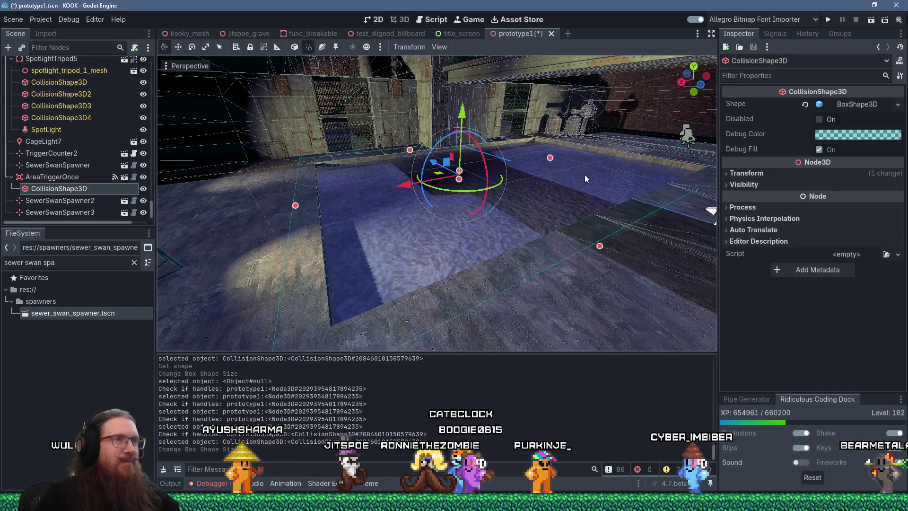
drag(550, 158, 605, 151)
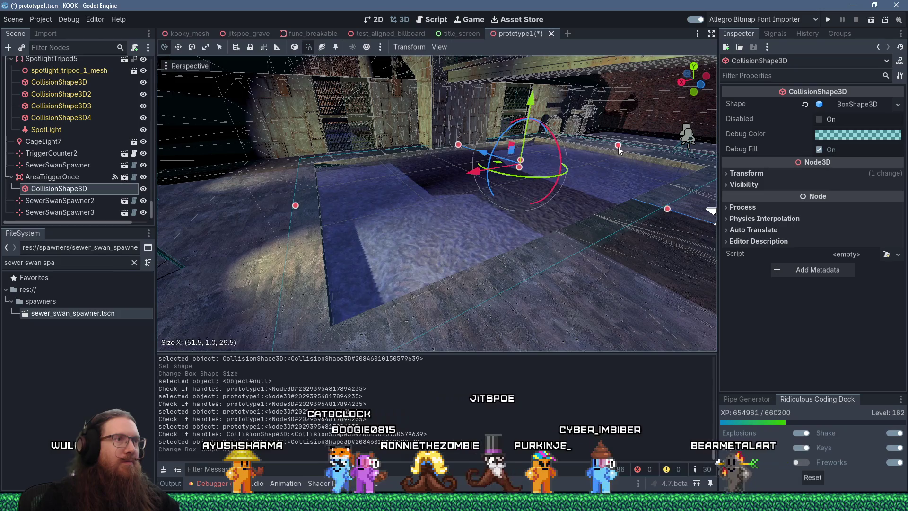
scroll(485, 179, up, 2)
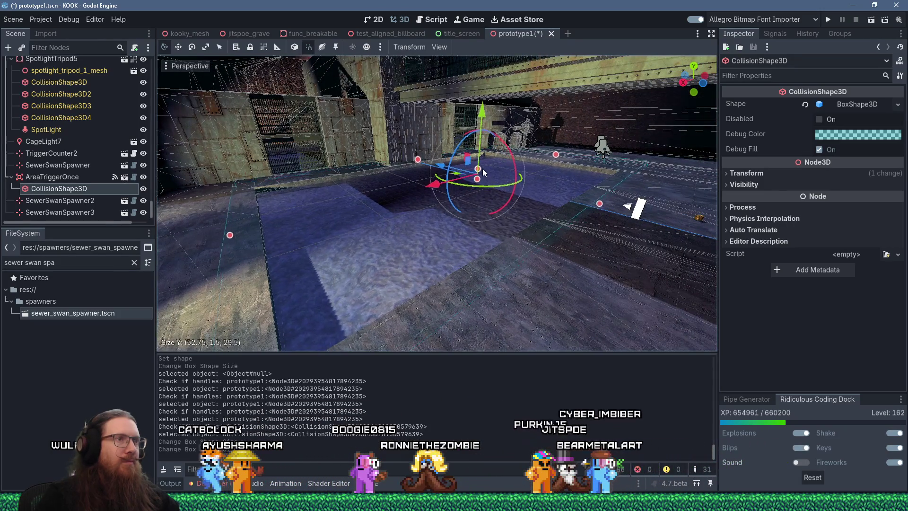
scroll(471, 164, down, 2)
scroll(471, 164, up, 2)
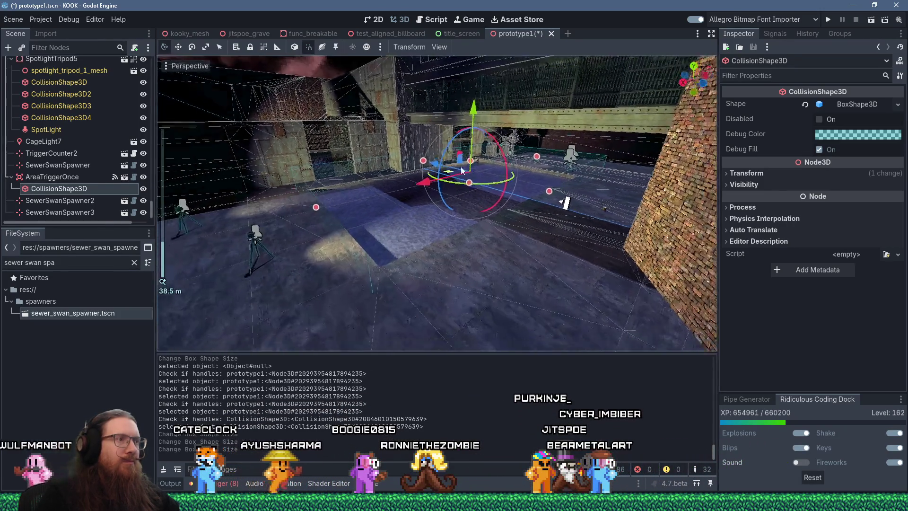
Step: Shift PlayerSpawnPoint3 along Z, then save and run the game
mouse_move(455, 164)
mouse_down()
mouse_move(528, 159)
mouse_move(450, 168)
mouse_move(495, 175)
mouse_up()
click(495, 176)
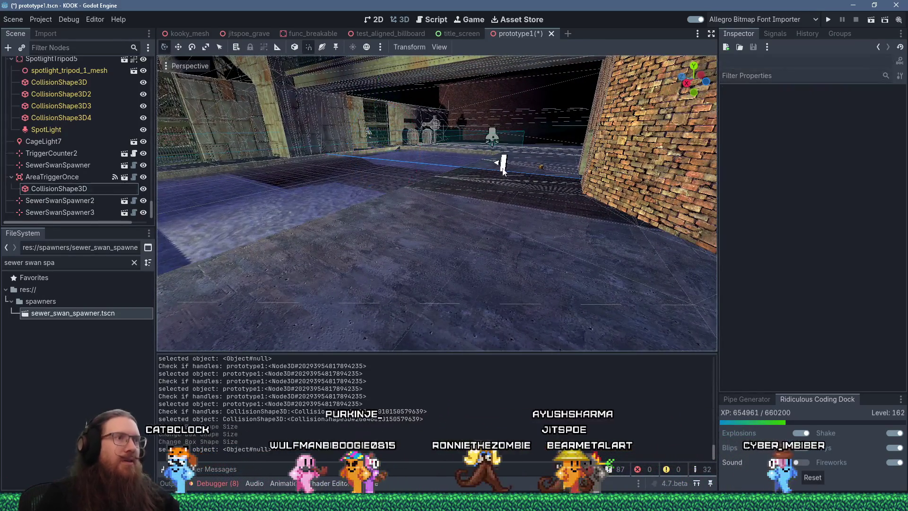
key(g)
key(z)
click(494, 174)
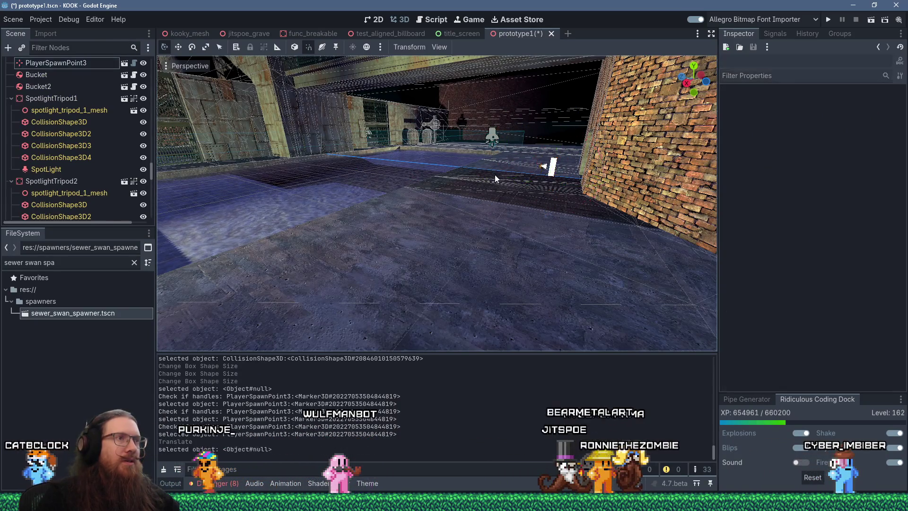
click(827, 19)
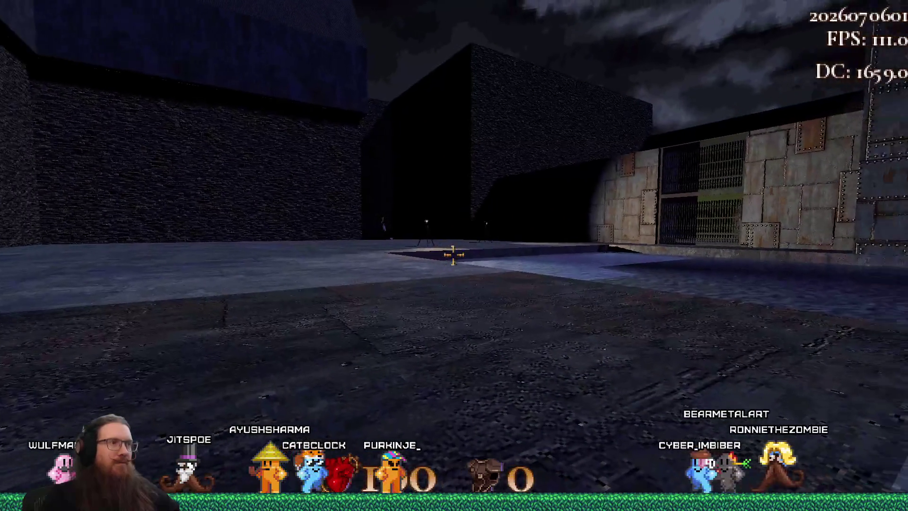
Step: Walk across the sewer to the sewer swan and kick it
key(w)
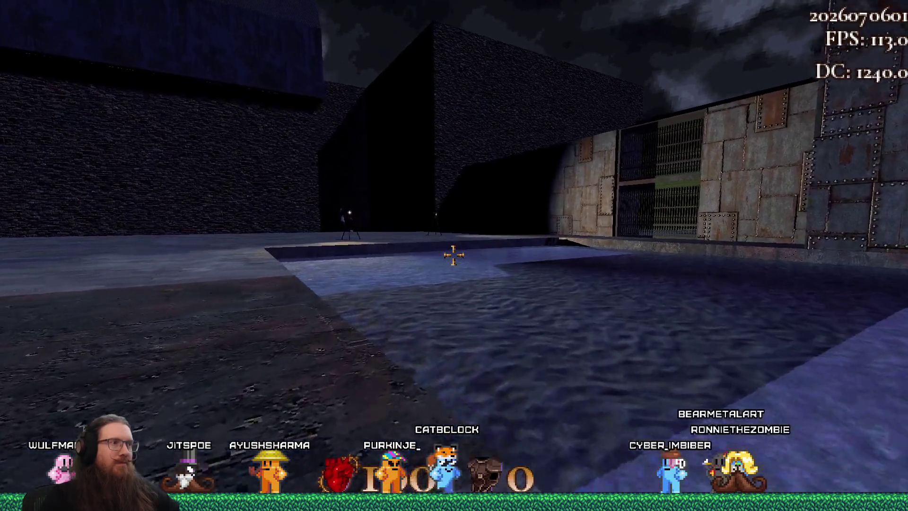
key(a)
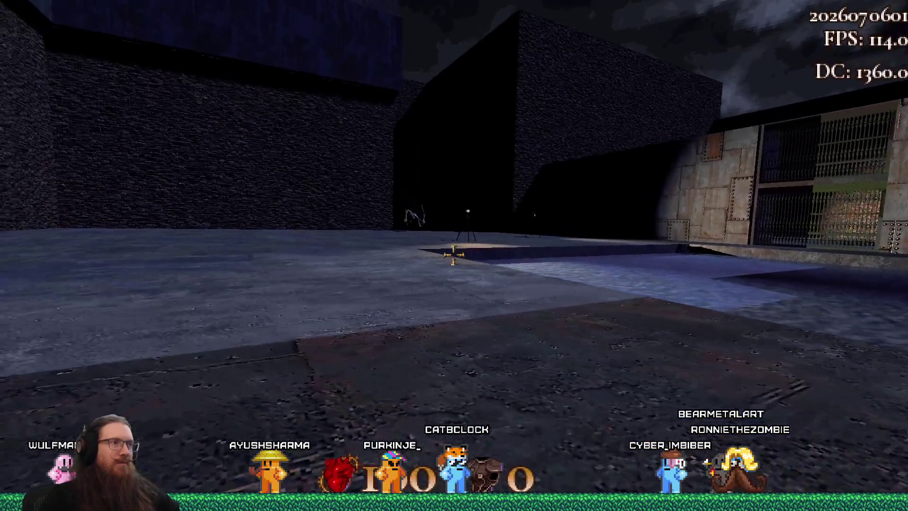
key(w)
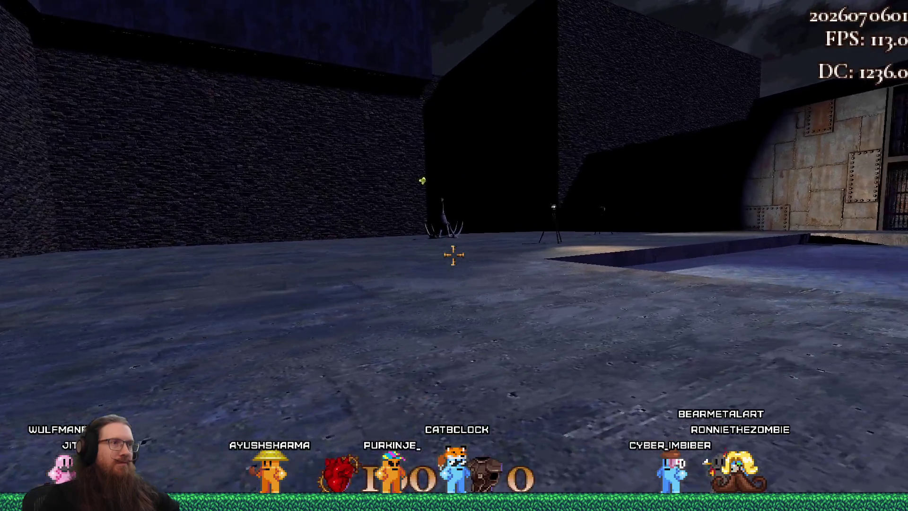
key(w)
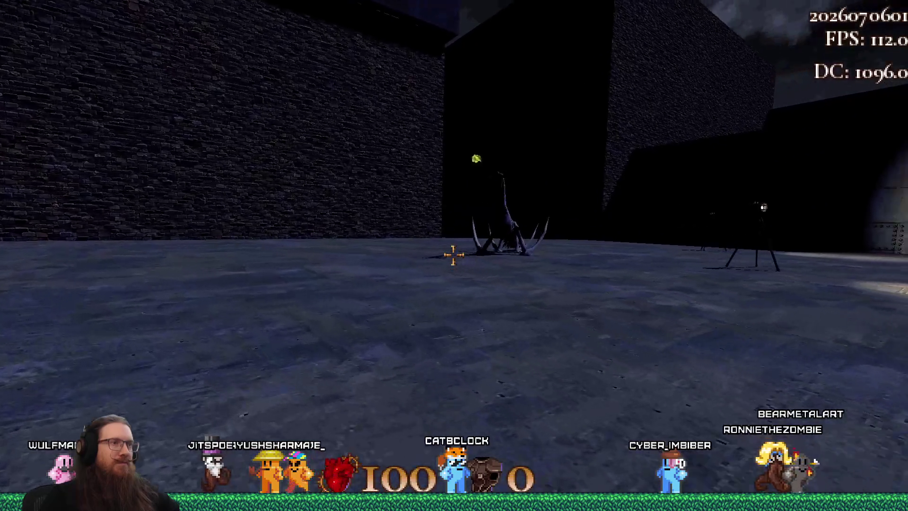
key(w)
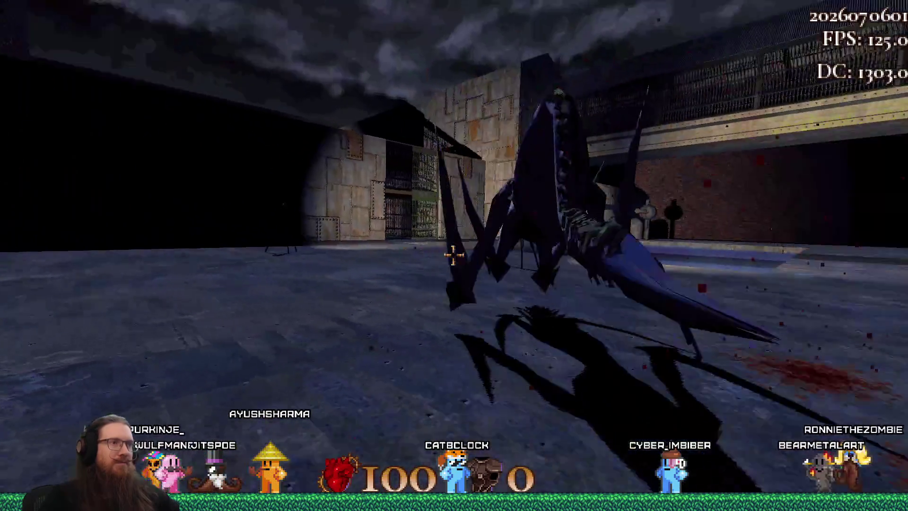
key(f)
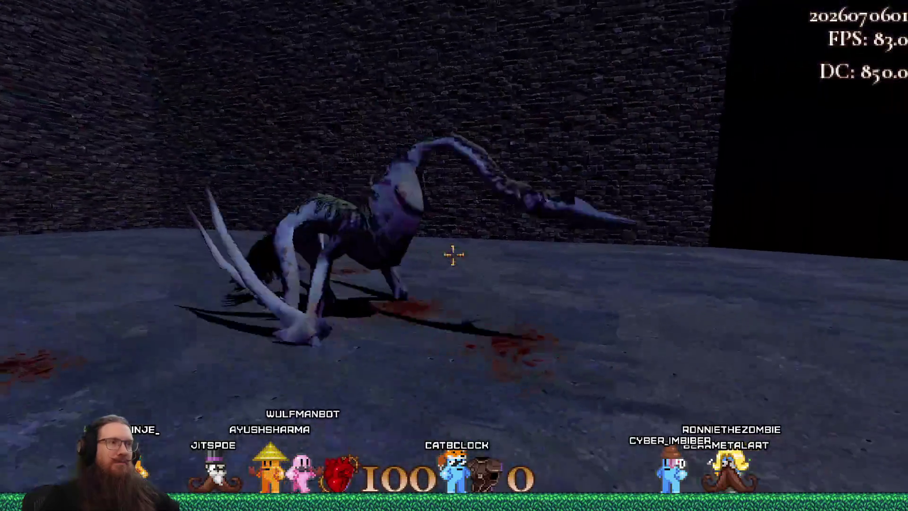
key(f)
Step: Keep fighting the creature until dying, then reload with 'map prototype1' in the console
key(s)
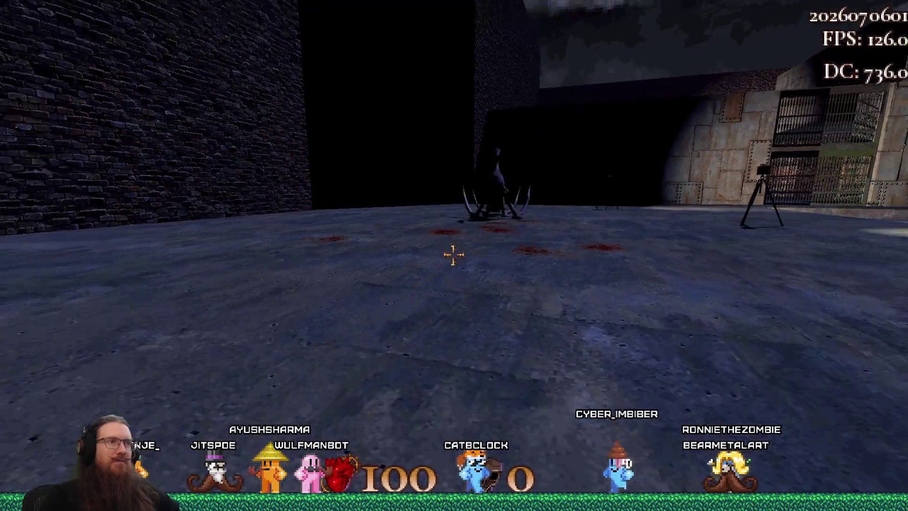
key(s)
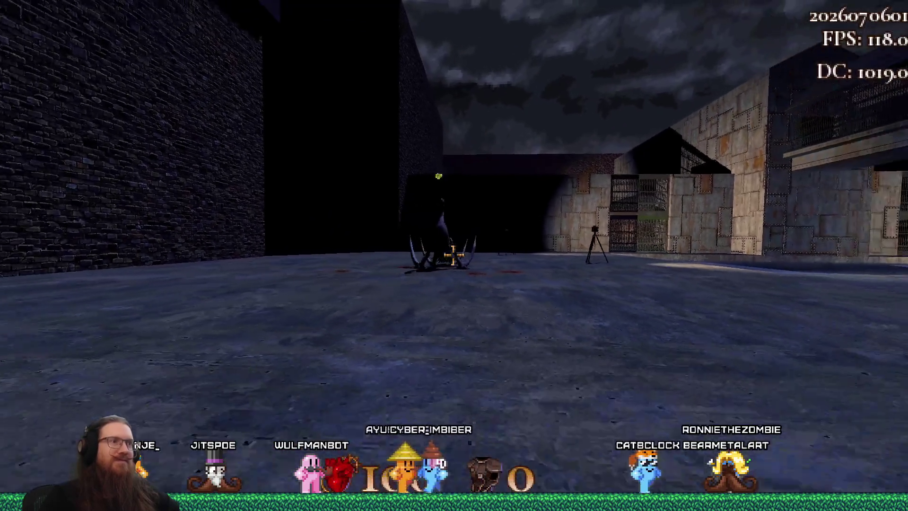
click(453, 256)
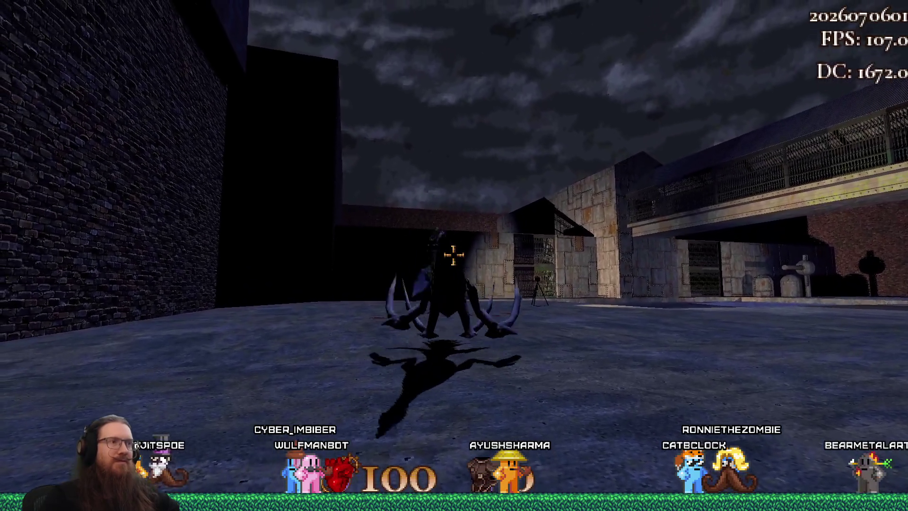
click(453, 256)
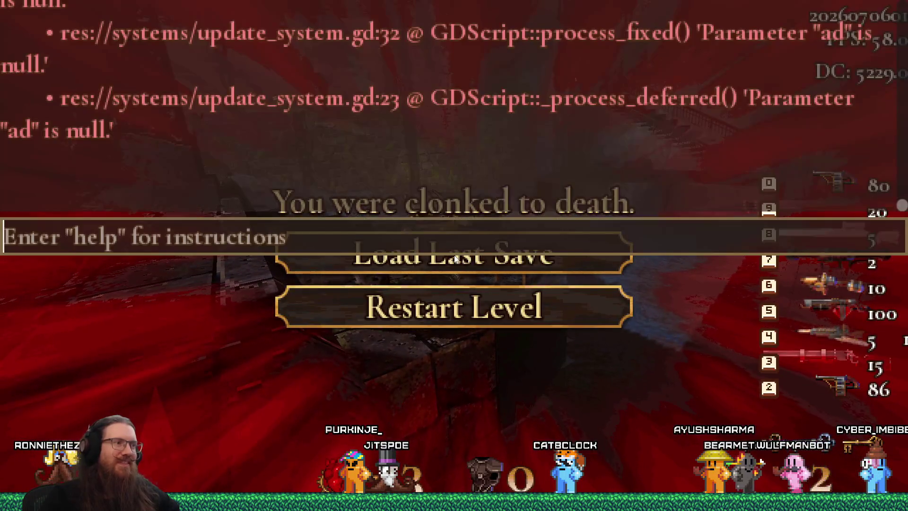
text(map prototyper)
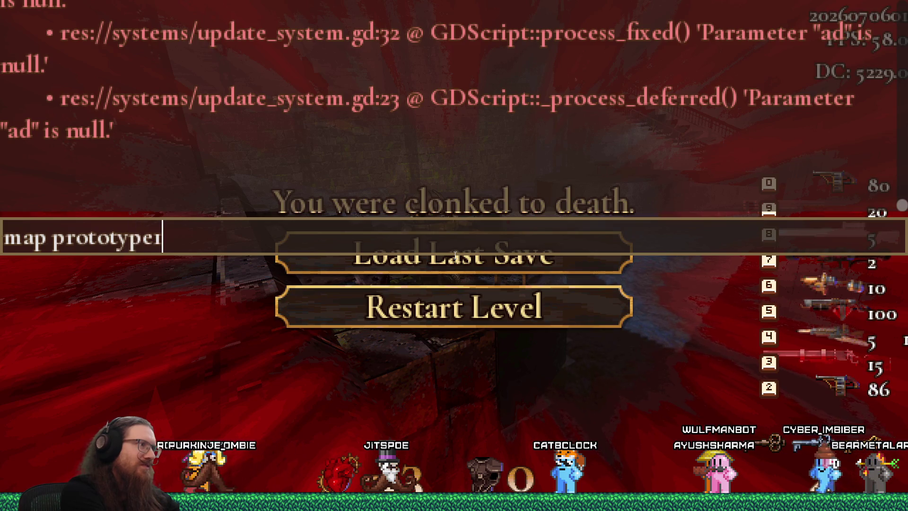
key(Return)
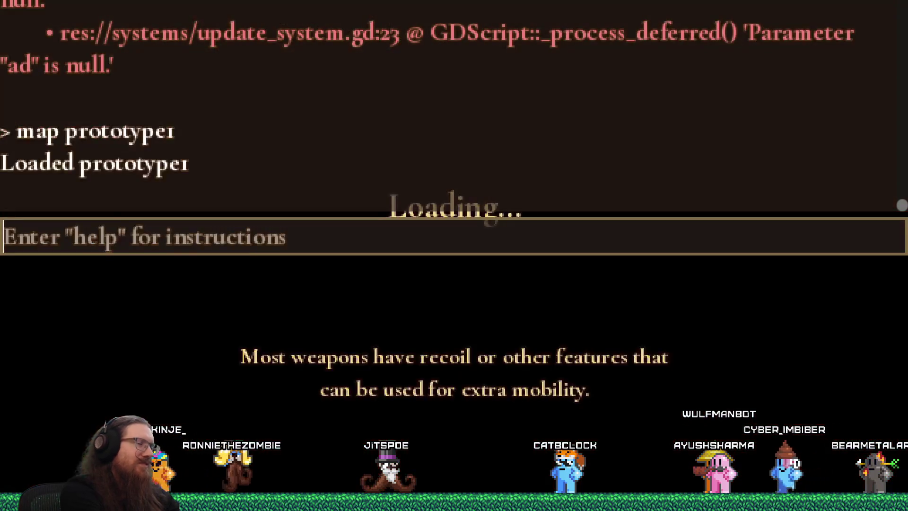
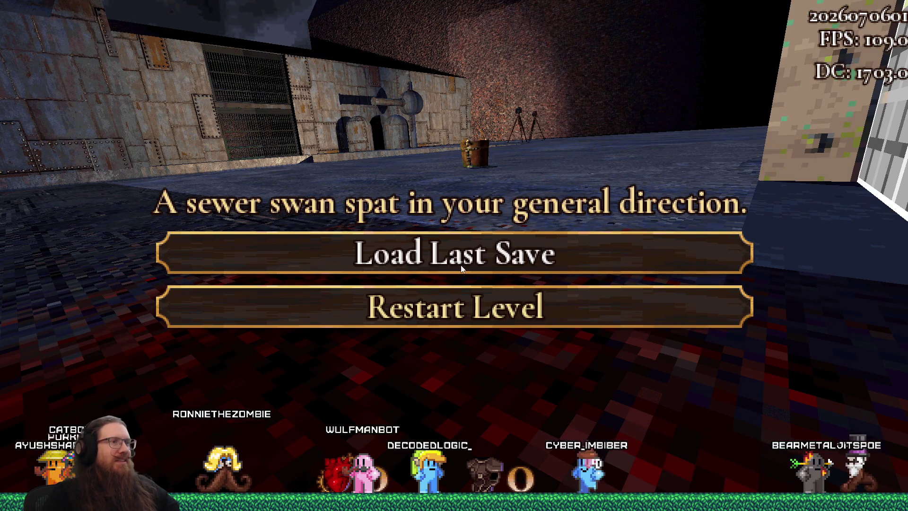
Step: Replay from the last save until a sewer swan kills the player, then quit via the console
click(455, 306)
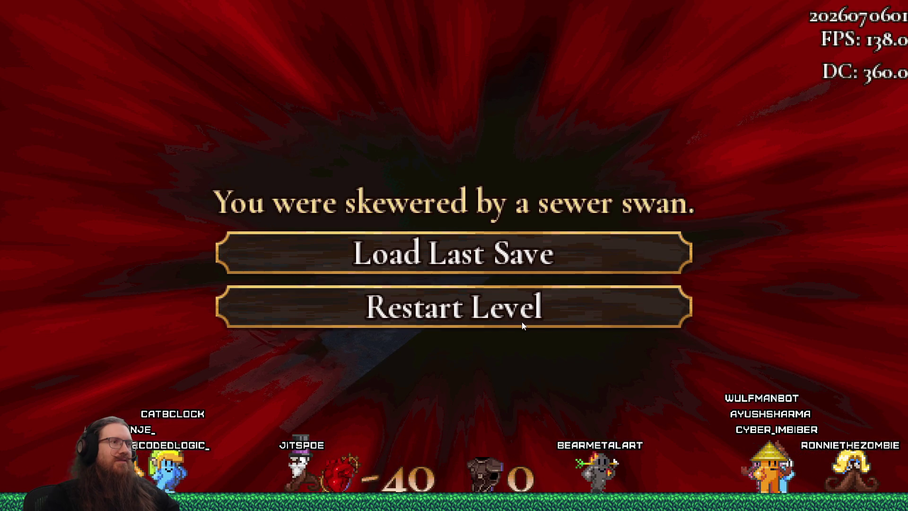
key(grave)
text(quit)
key(Return)
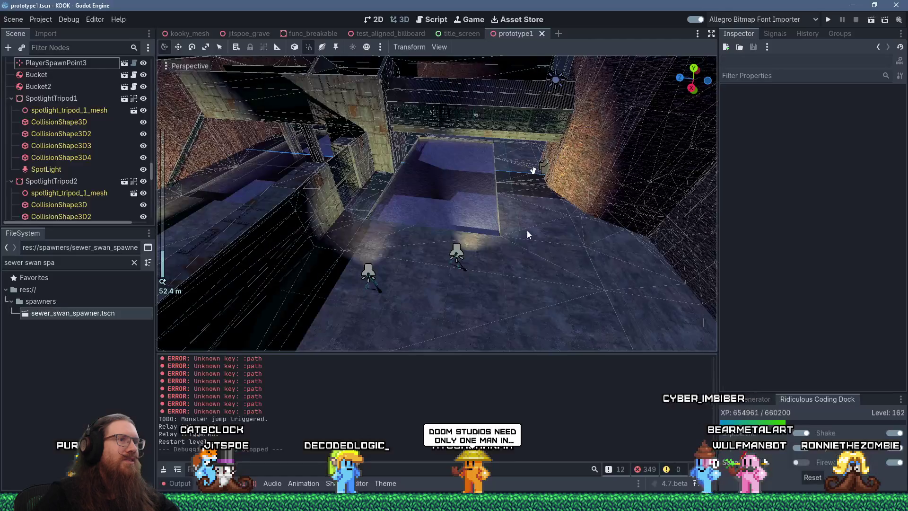
click(518, 229)
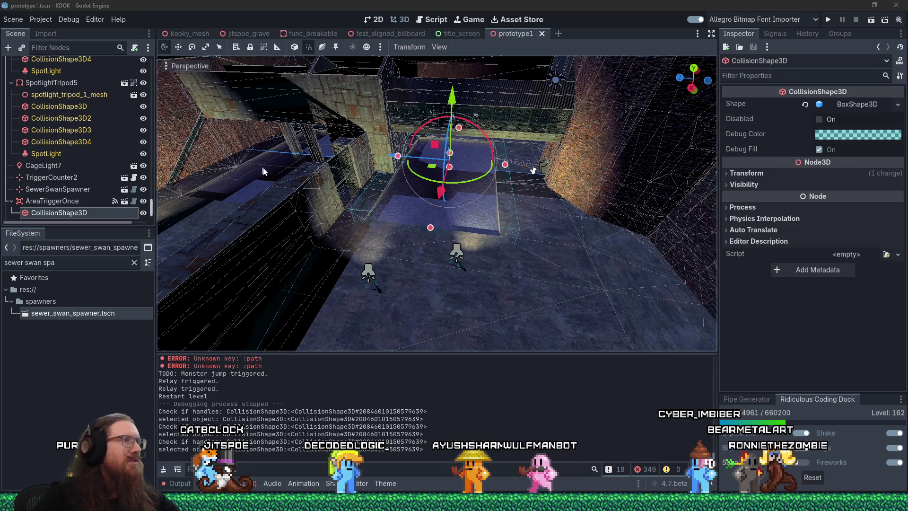
Step: Rename AreaTriggerOnce to AreaTriggerOnceSewerSwan1 and duplicate it into AreaTriggerOnceSewerSwan2
scroll(402, 188, up, 5)
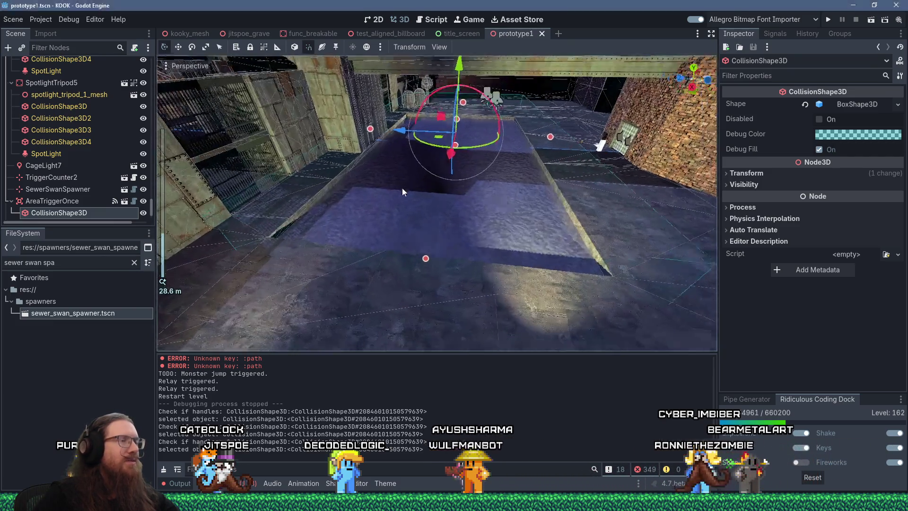
scroll(402, 188, down, 3)
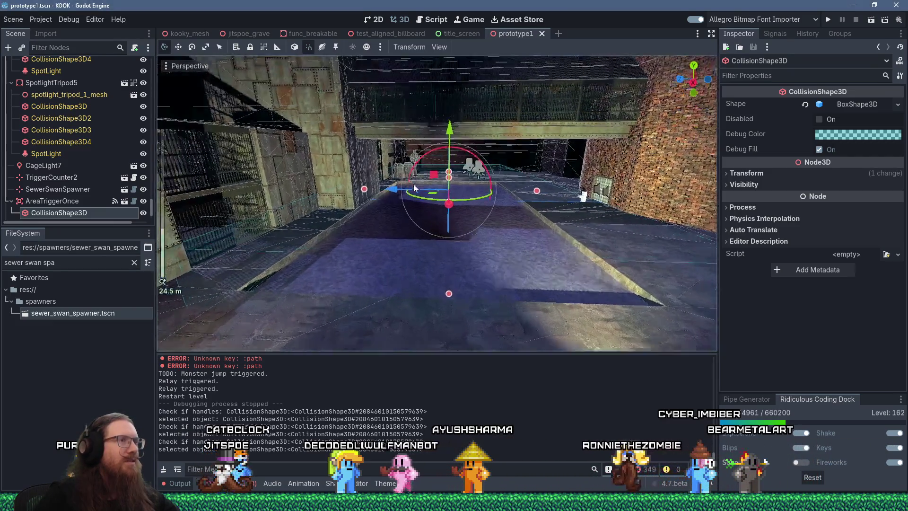
click(60, 201)
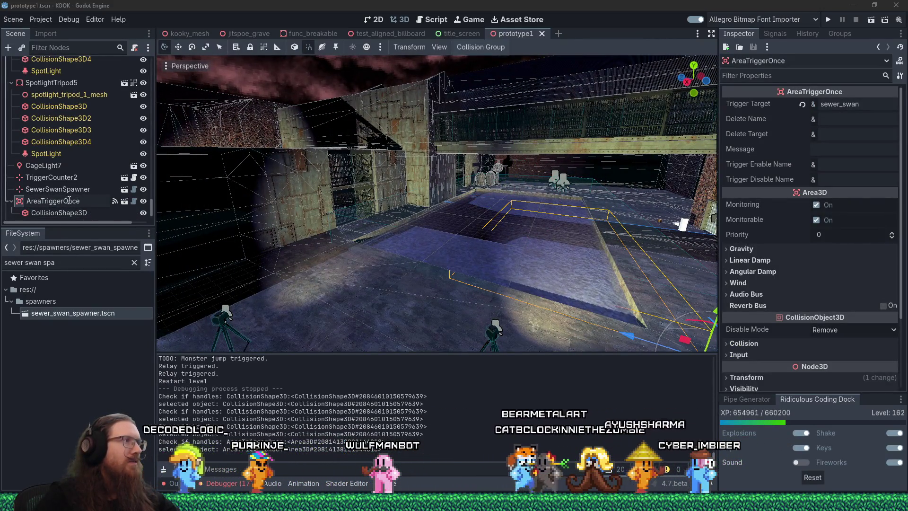
click(82, 201)
text(Sewer)
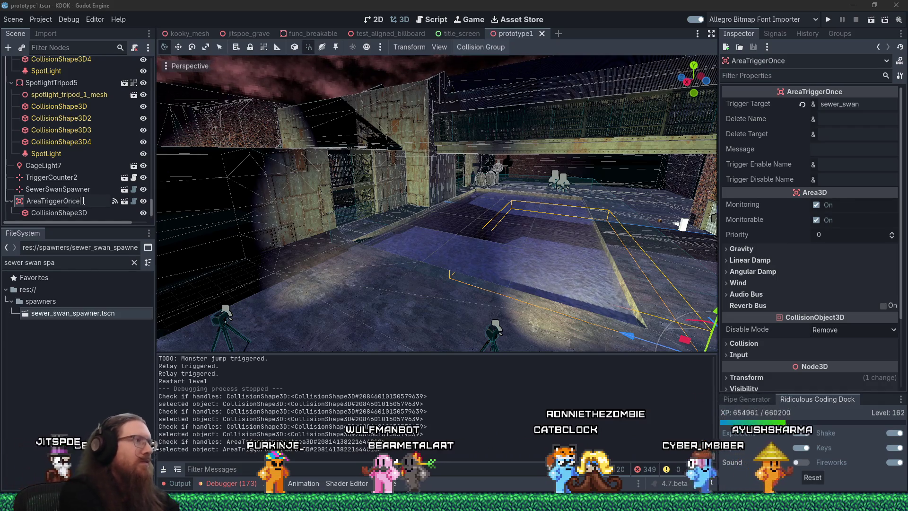
text(Swan1)
key(Return)
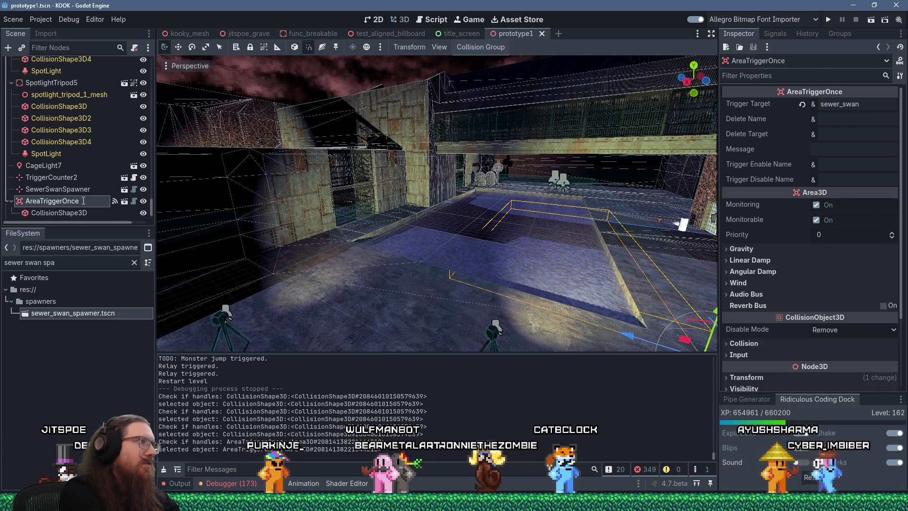
key(ctrl+d)
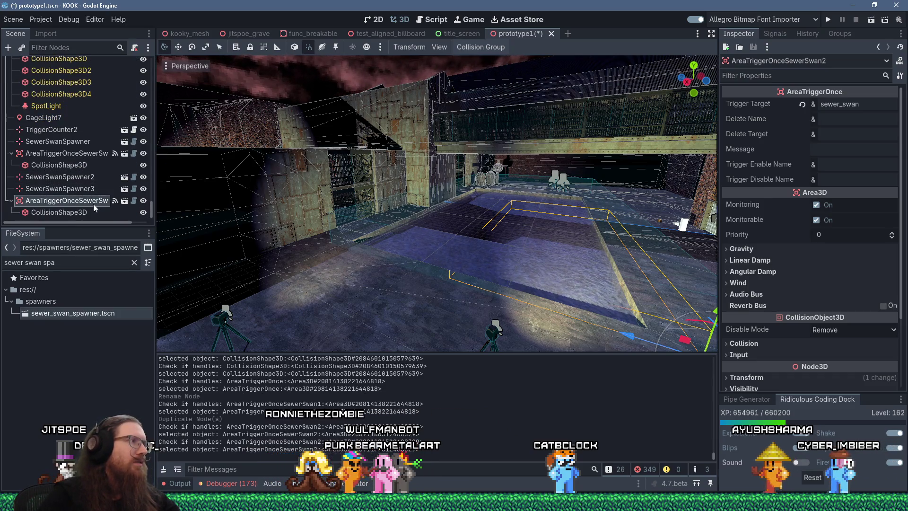
Step: Make the duplicate trigger's CollisionShape3D box shape unique
double_click(94, 201)
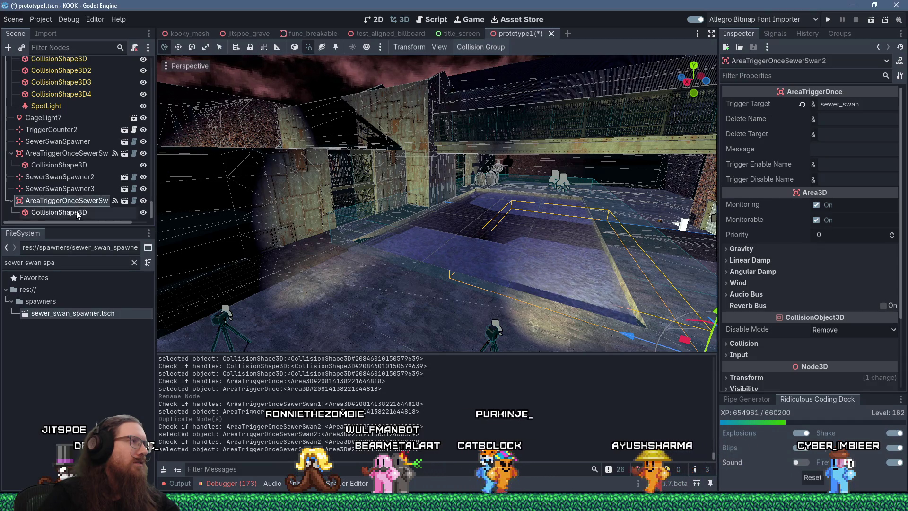
click(80, 214)
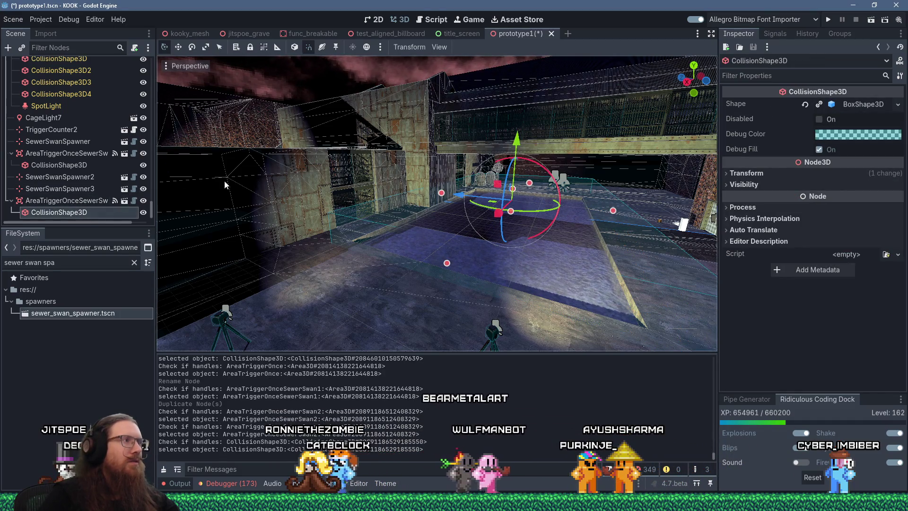
click(854, 105)
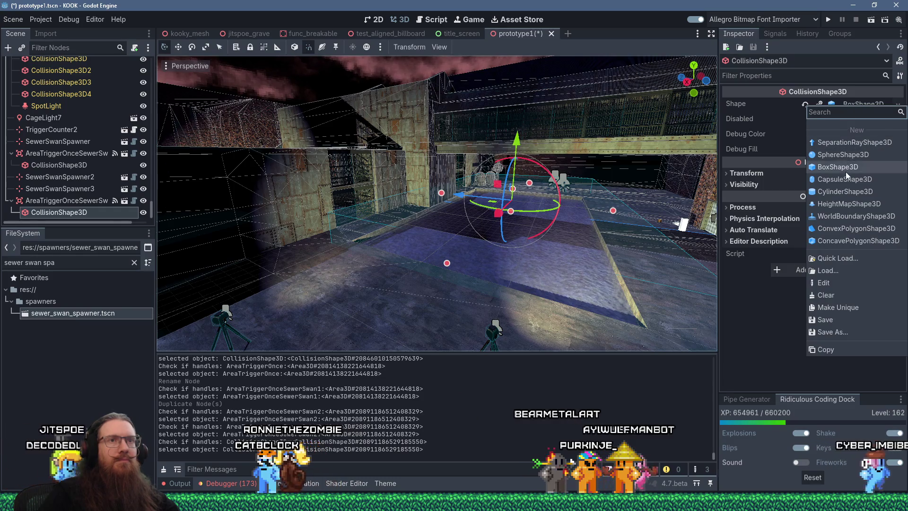
click(840, 307)
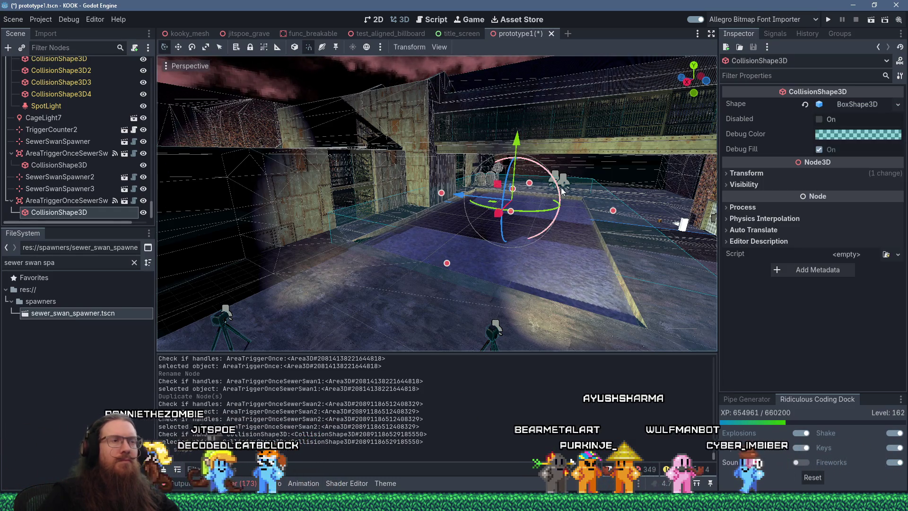
Step: Lower the duplicate's collision box 8.25 m, then stretch it leftward and change its height
drag(506, 146, 501, 193)
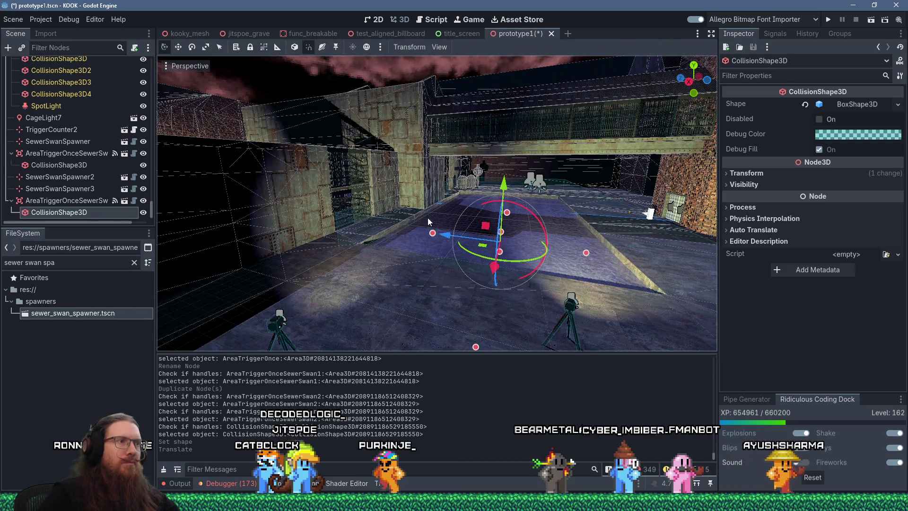
drag(411, 222, 293, 243)
scroll(420, 189, down, 5)
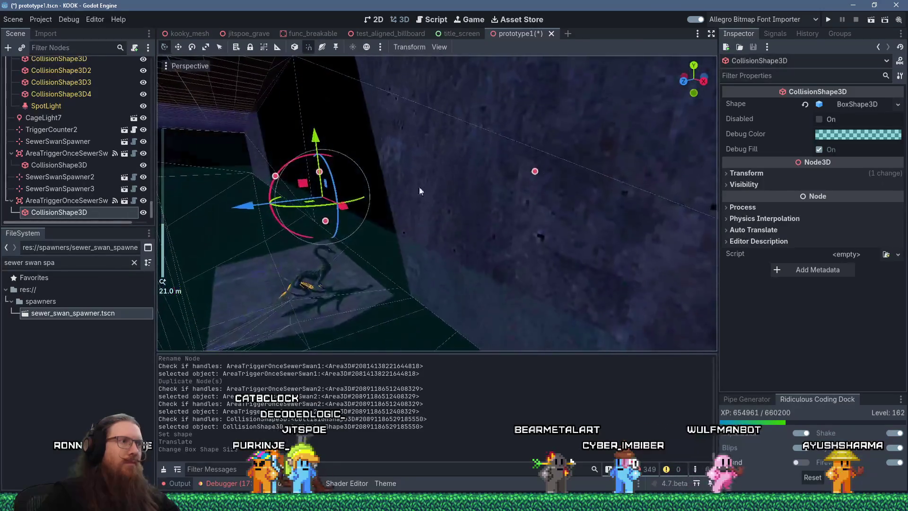
key(f)
mouse_move(413, 172)
mouse_down()
mouse_move(398, 167)
mouse_move(400, 236)
mouse_up()
scroll(378, 232, up, 5)
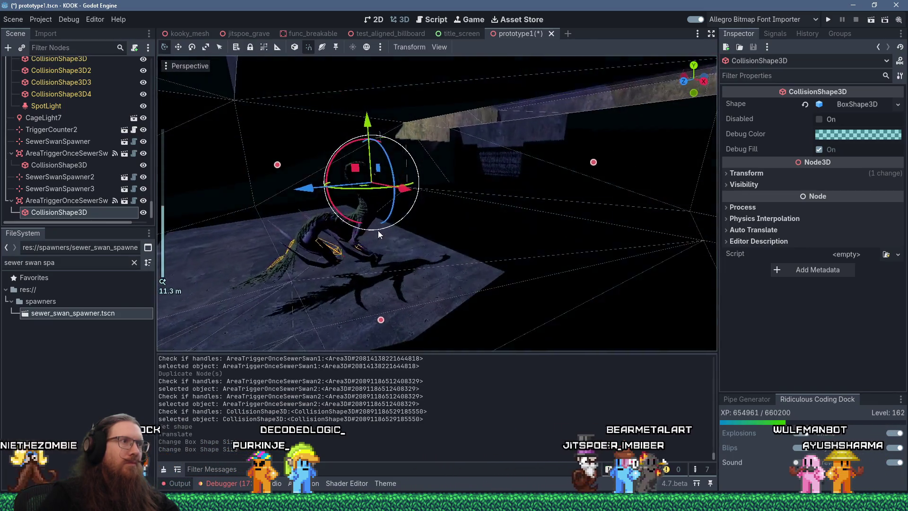
click(327, 228)
click(314, 225)
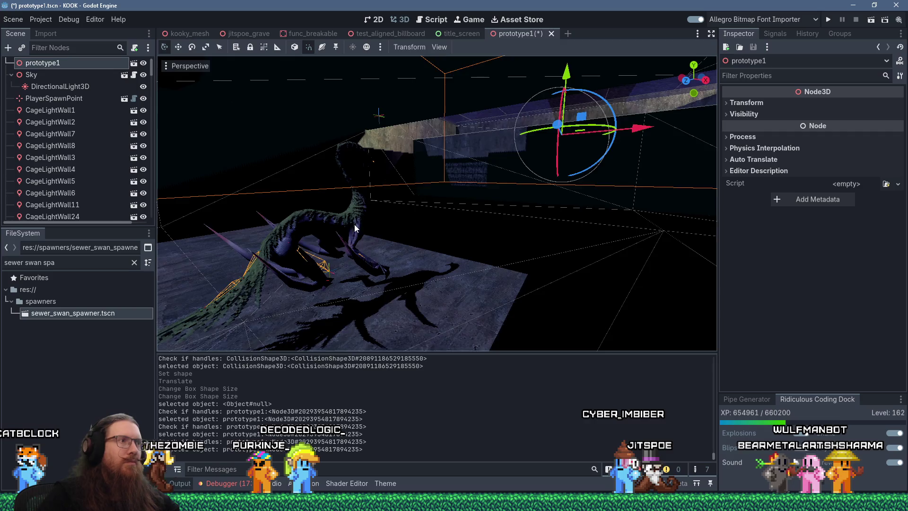
Step: Set SewerSwanSpawner3's respawn count to -1
click(433, 241)
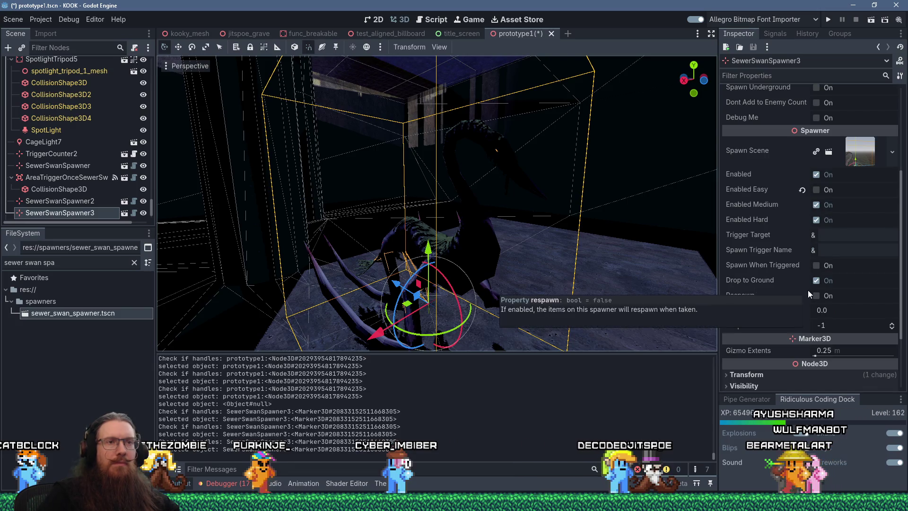
scroll(808, 290, down, 2)
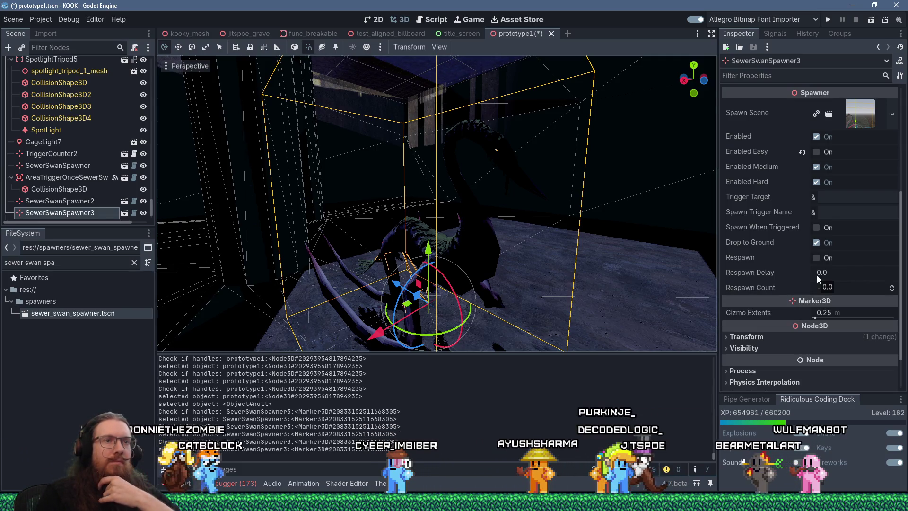
text(1)
key(Return)
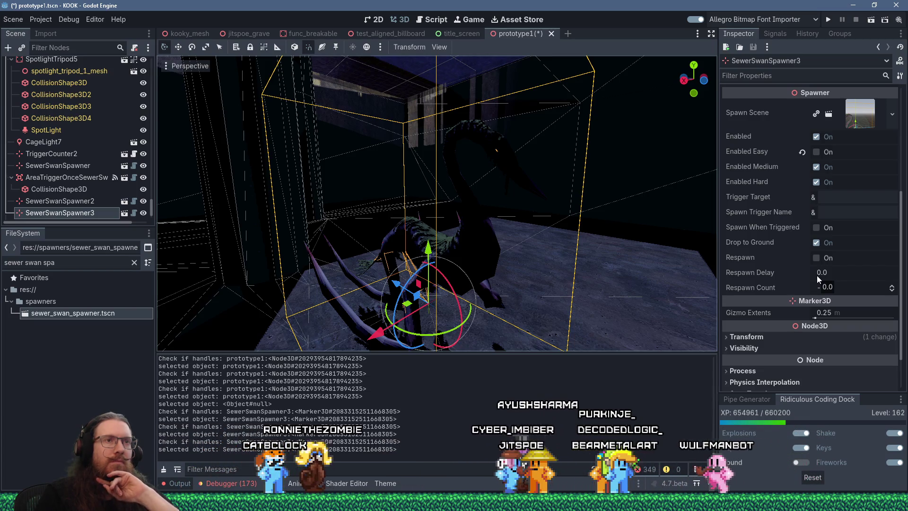
Step: Frame SewerSwanSpawner3 in the viewport and bring up its EnemySpawner aggro trigger name field
scroll(619, 183, down, 3)
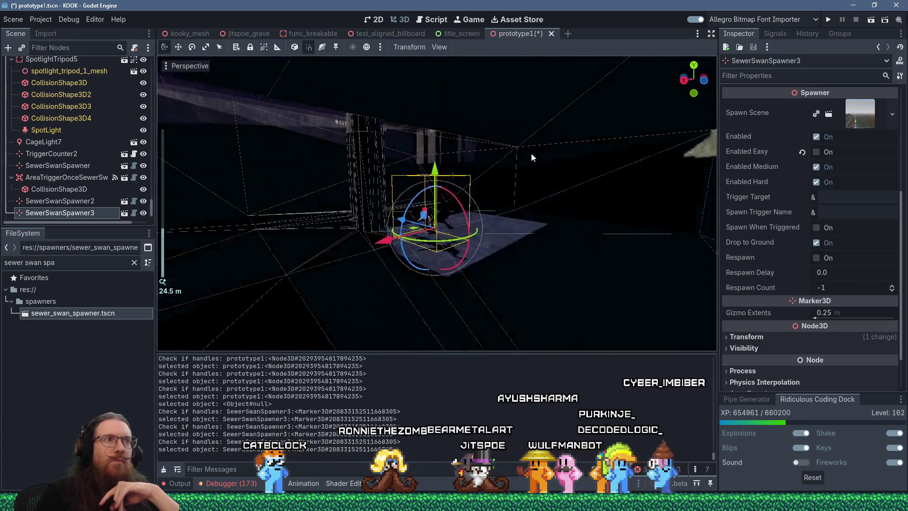
scroll(535, 152, down, 5)
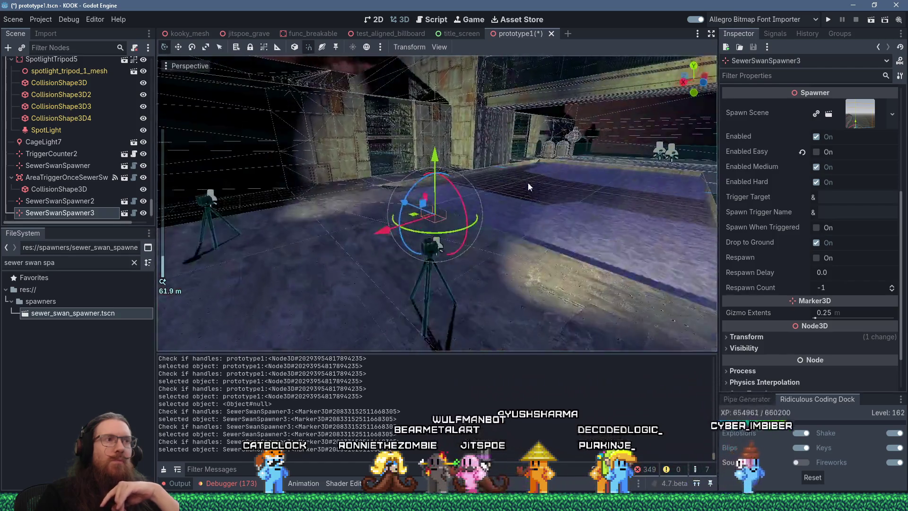
drag(528, 183, 520, 194)
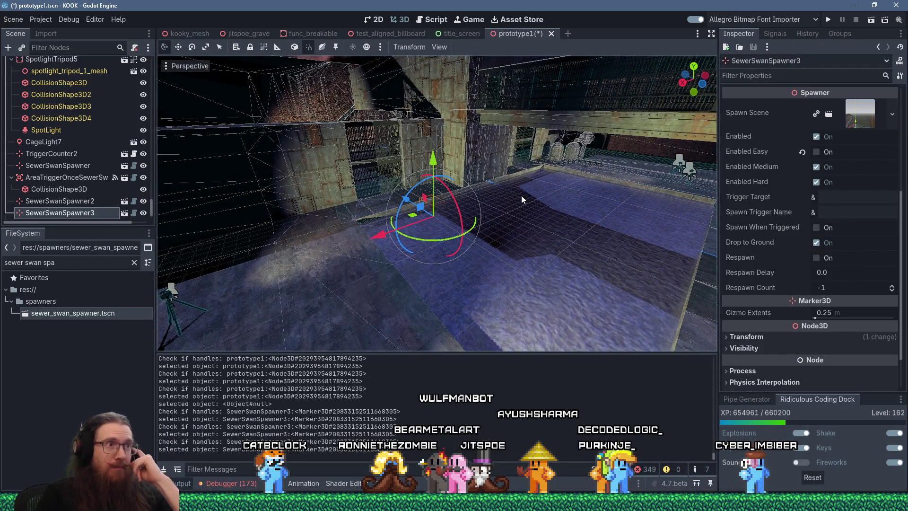
drag(521, 196, 554, 195)
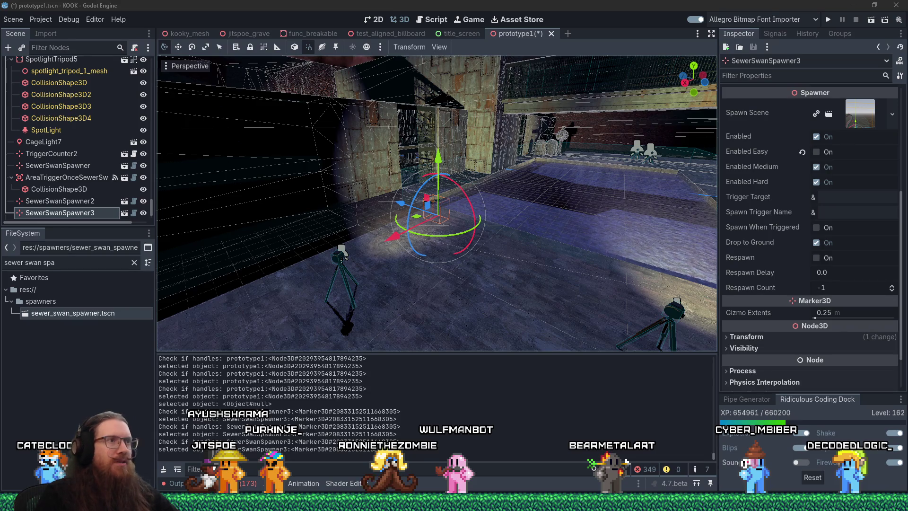
scroll(400, 231, up, 10)
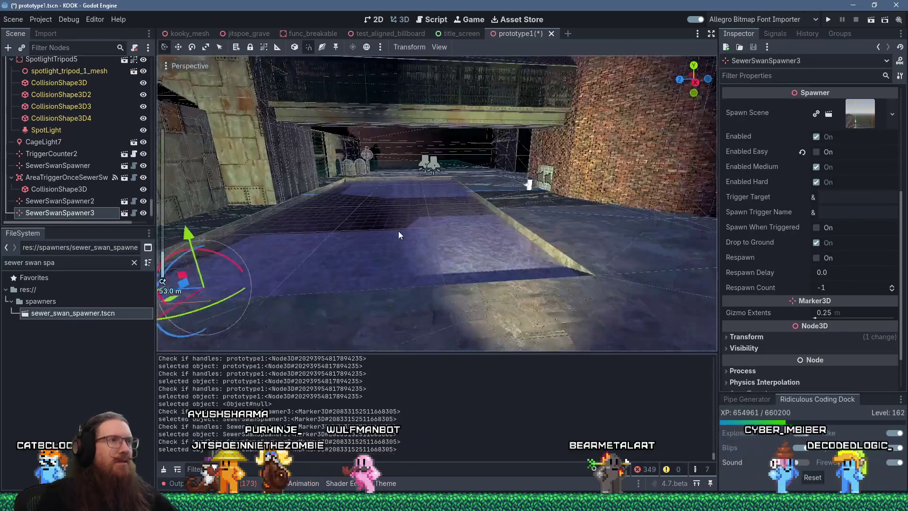
click(415, 227)
scroll(416, 228, up, 5)
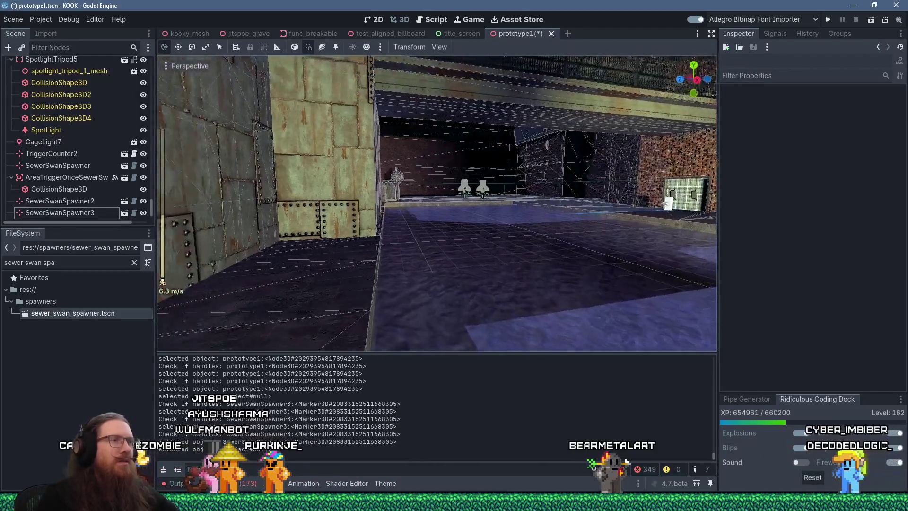
scroll(382, 202, up, 5)
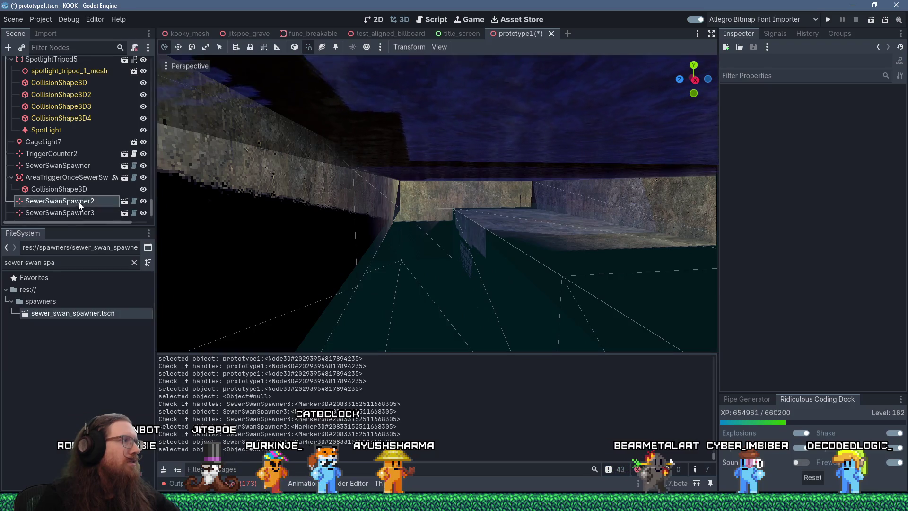
double_click(79, 210)
scroll(280, 241, down, 5)
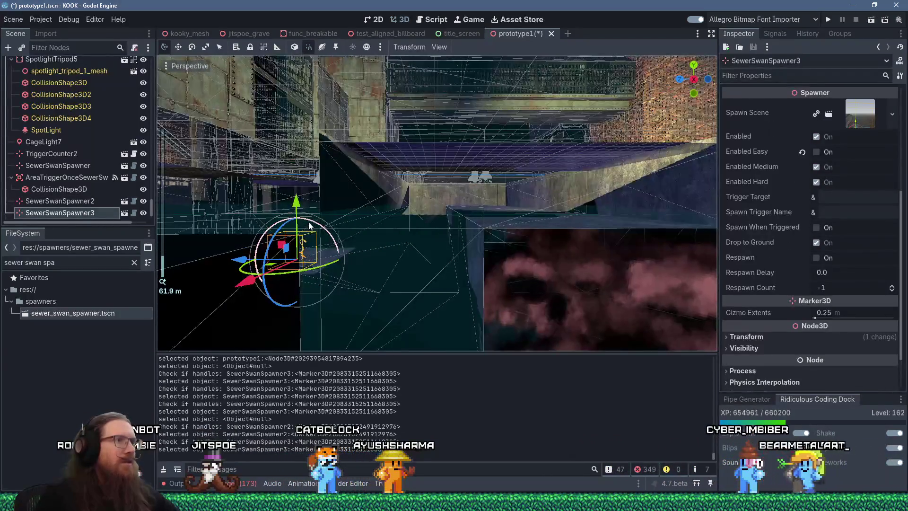
scroll(299, 229, down, 5)
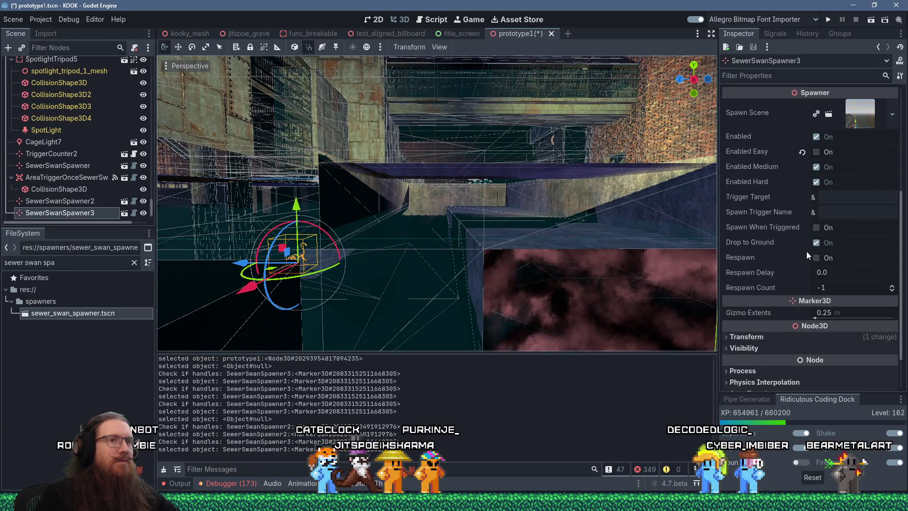
scroll(806, 251, up, 5)
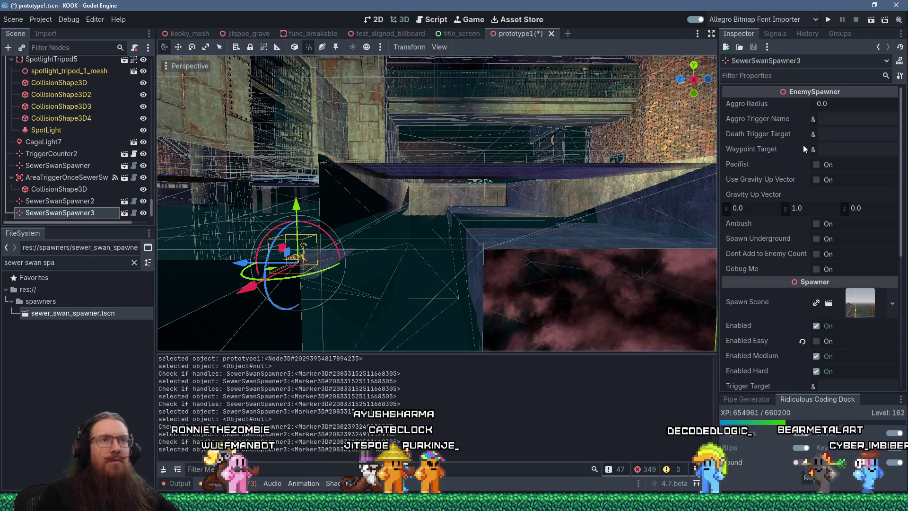
click(833, 120)
Step: Set SewerSwanSpawner3's aggro trigger name to sewer_swan2
text(sewer_swan2)
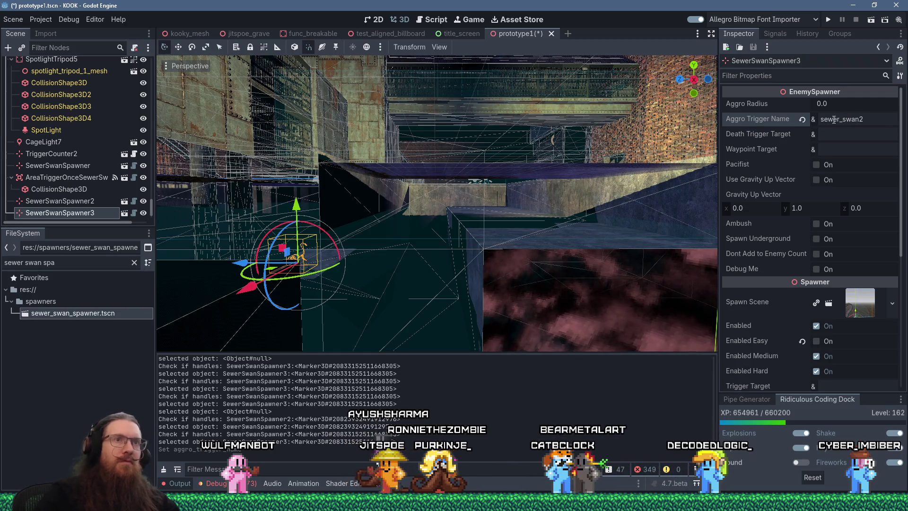
scroll(463, 206, up, 2)
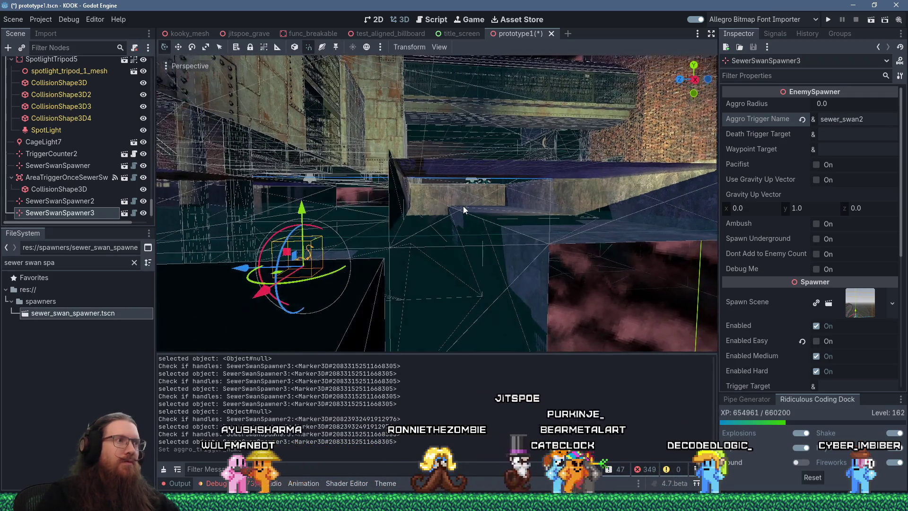
scroll(463, 206, down, 3)
Step: Set AreaTriggerOnceSewerSwan1's trigger target to sewer_swan2 and save the scene
double_click(59, 188)
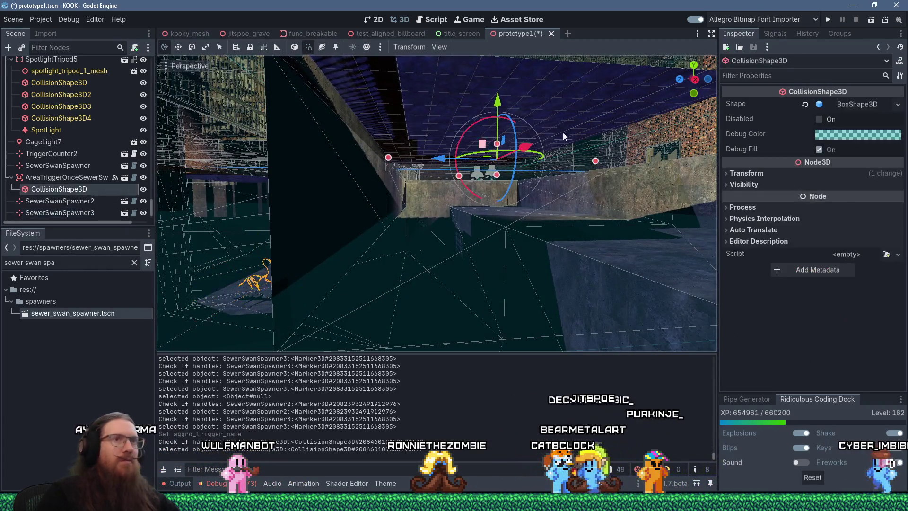
click(702, 129)
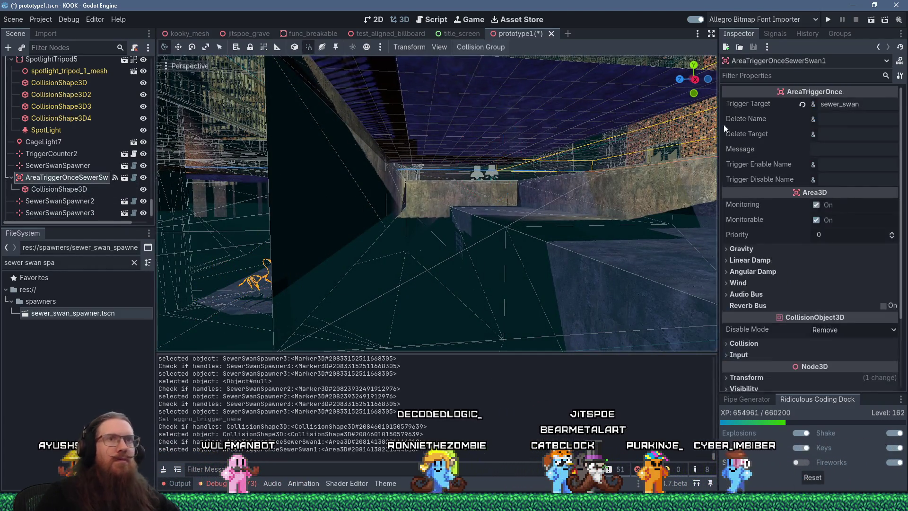
click(867, 105)
text(2)
key(Return)
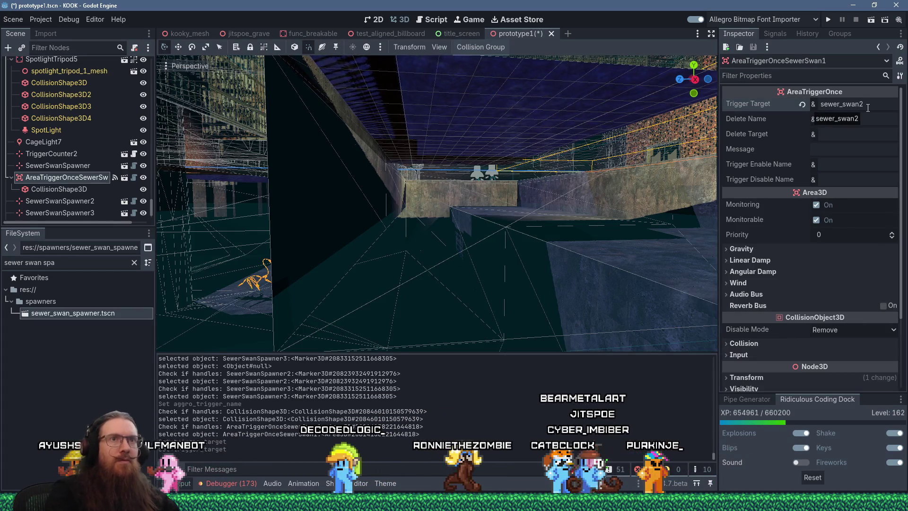
drag(563, 228, 555, 232)
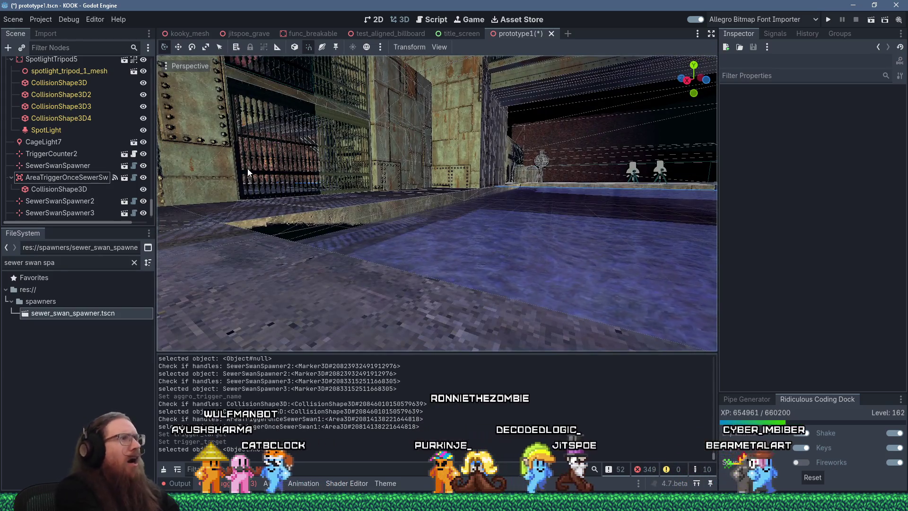
key(ctrl+s)
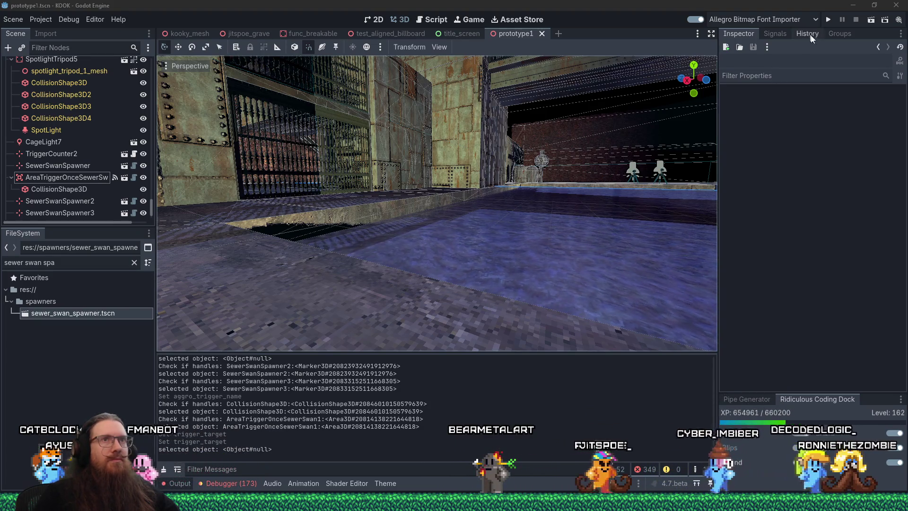
Step: Run the project, walk forward briefly, then quit the game with the console's quit command
click(827, 20)
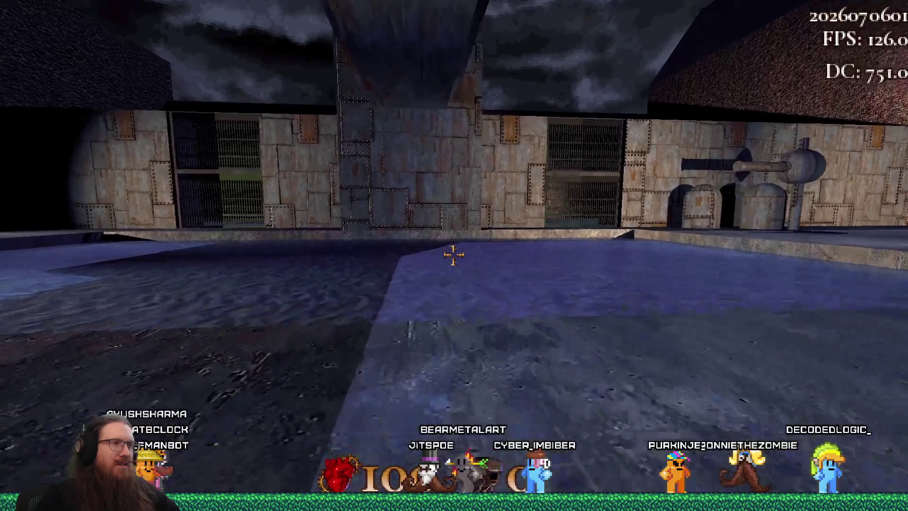
key(w)
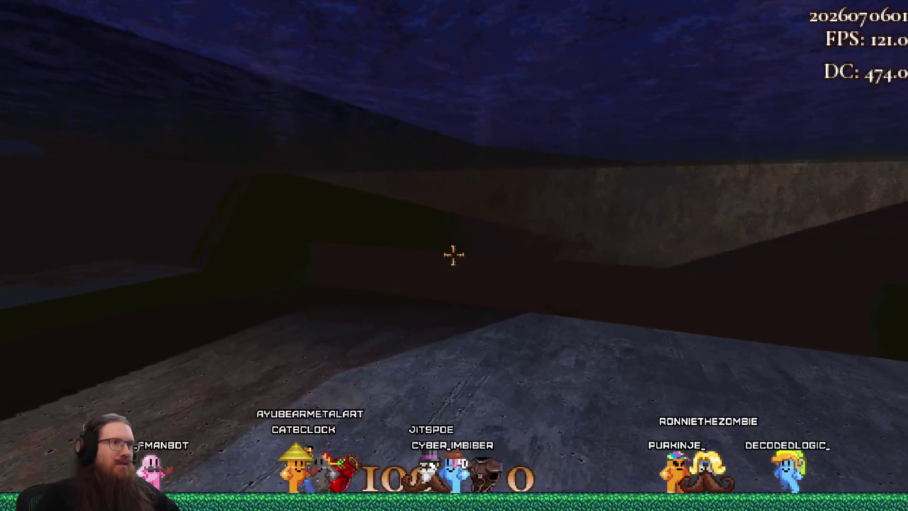
key(grave)
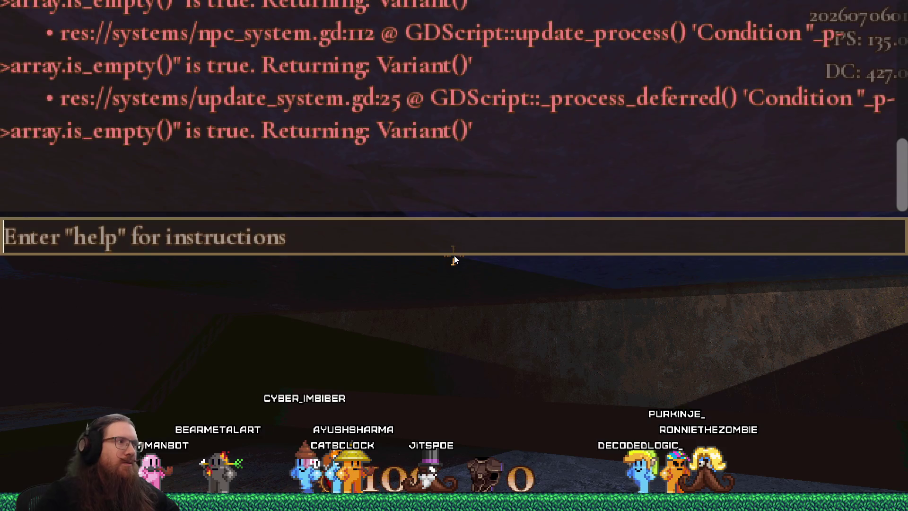
text(quit)
key(Return)
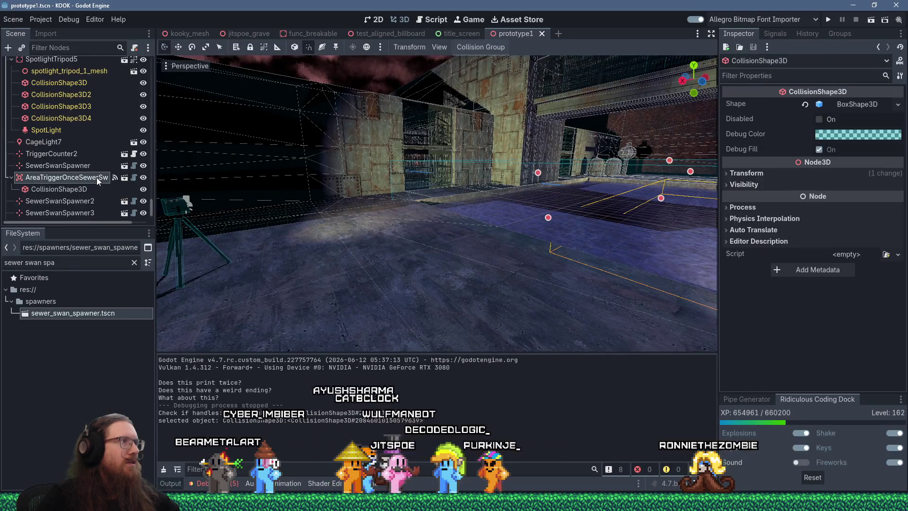
Step: Revert AreaTriggerOnceSewerSwan1's trigger target back to sewer_swan
click(96, 177)
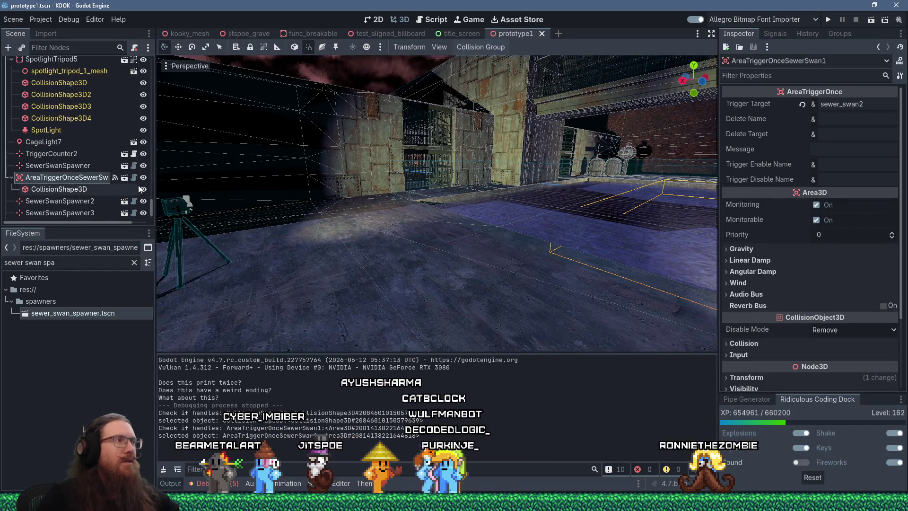
drag(156, 180, 220, 180)
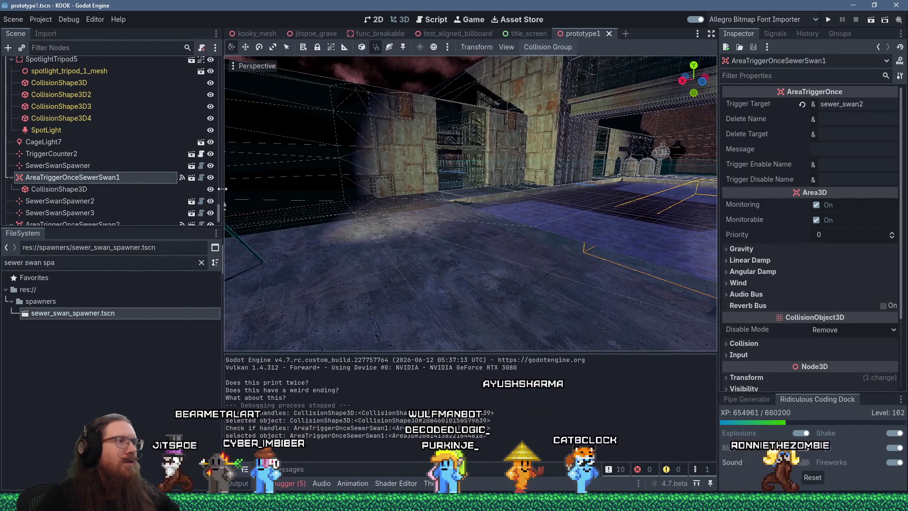
key(BackSpace)
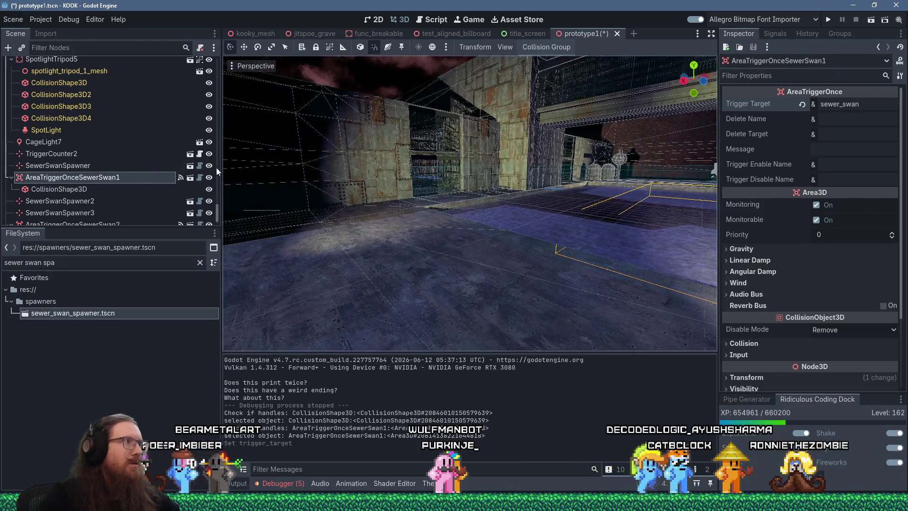
Step: Set AreaTriggerOnceSewerSwan2's trigger target to sewer_swan2 and launch another playtest
scroll(94, 189, down, 1)
click(97, 208)
click(860, 104)
text(2)
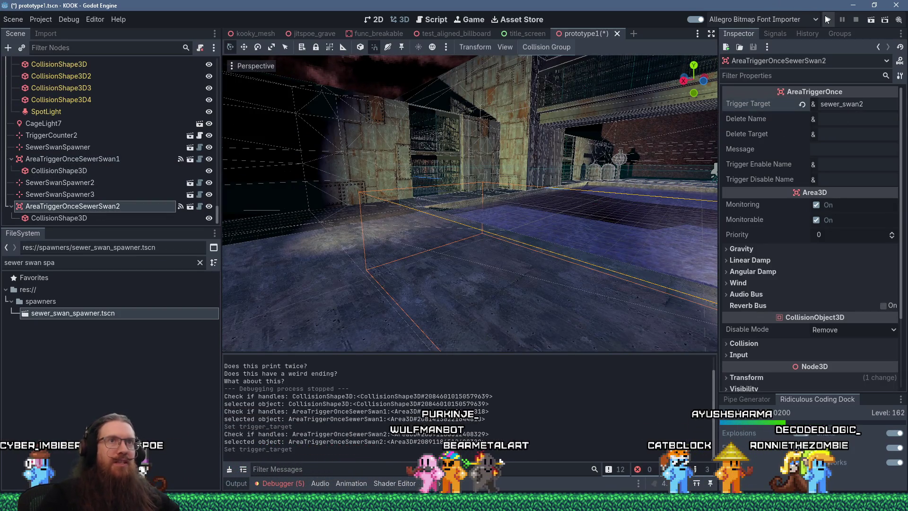
key(Tab)
click(829, 20)
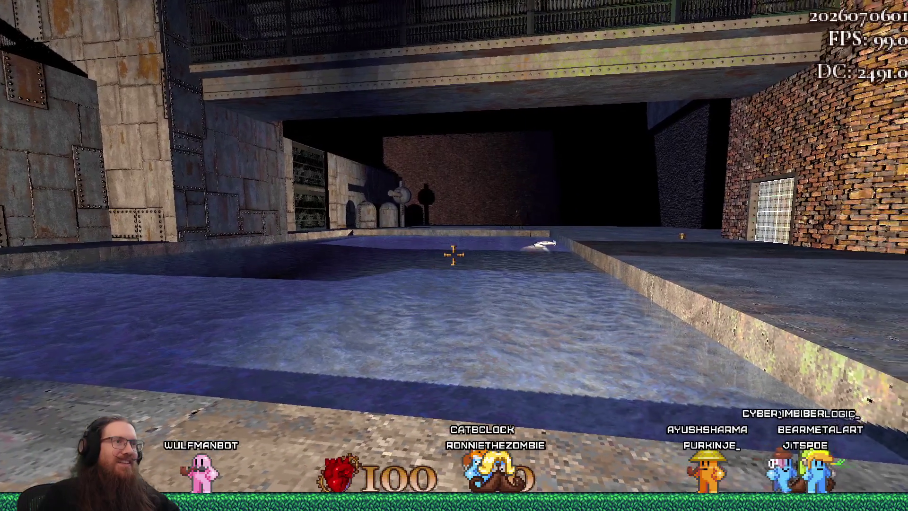
Step: Swim through the flooded sewer to the lit ledge until a swan kills the player, then quit via the console
key(w)
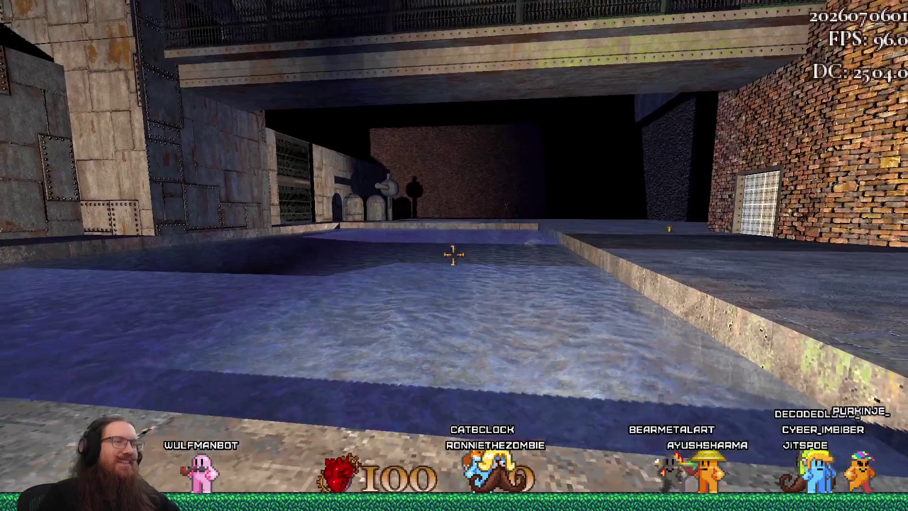
key(w)
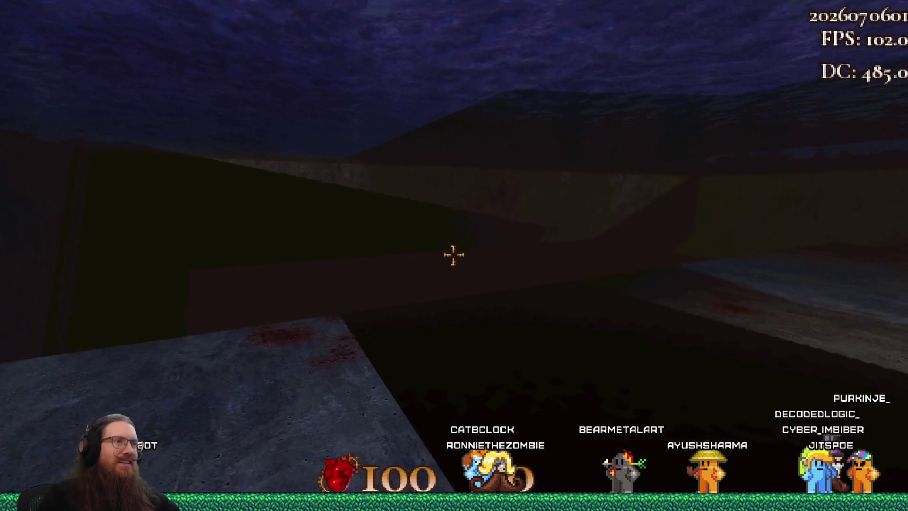
key(w)
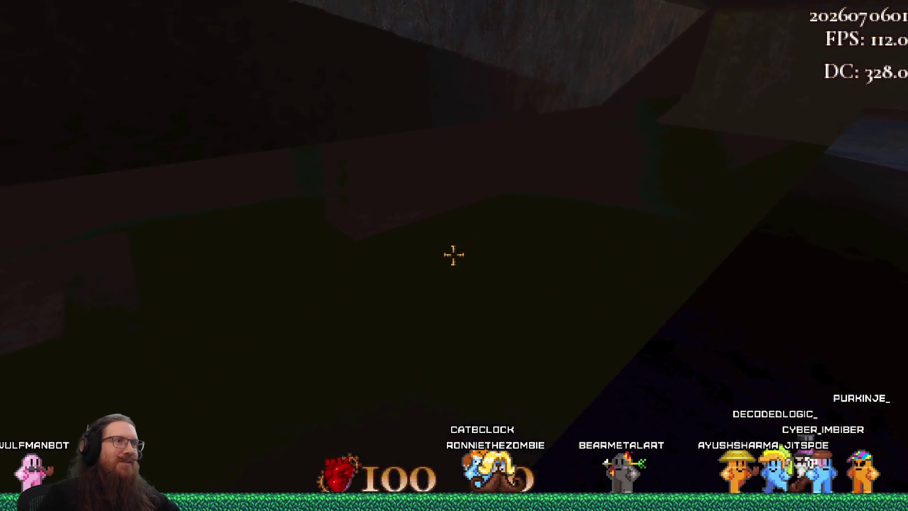
key(w)
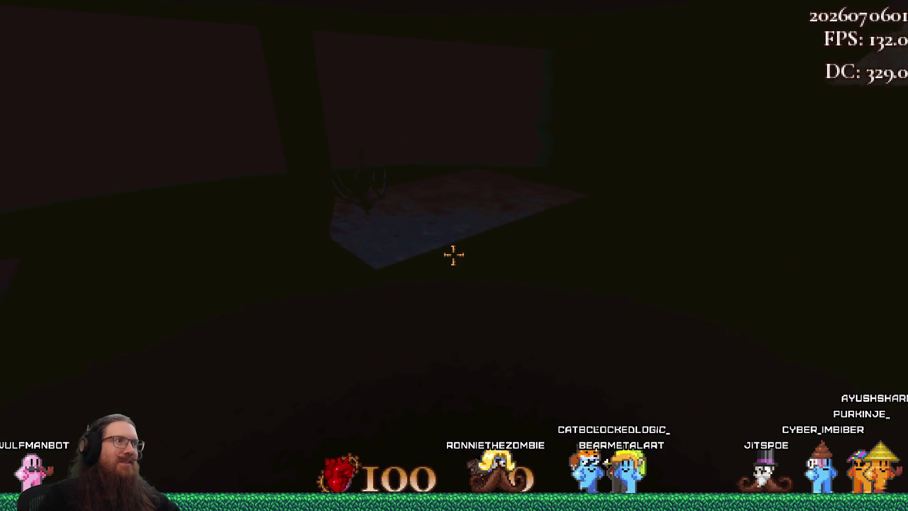
key(w)
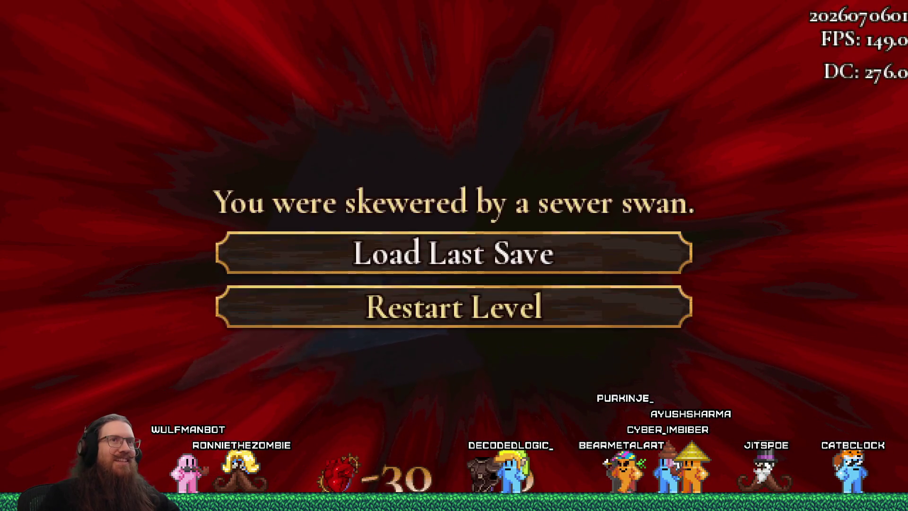
key(grave)
text(qui)
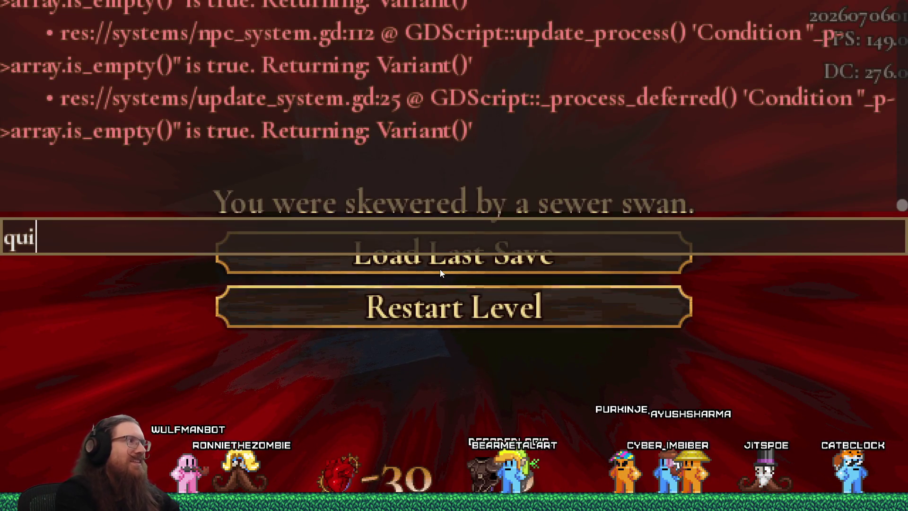
key(Return)
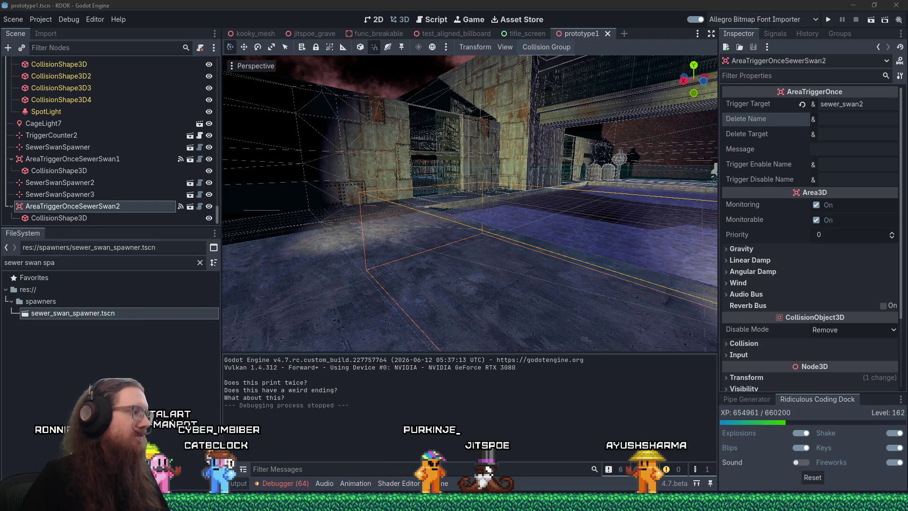
Step: Bring Firefox to the front and load twitch in a new tab
mouse_move(279, 469)
click(871, 469)
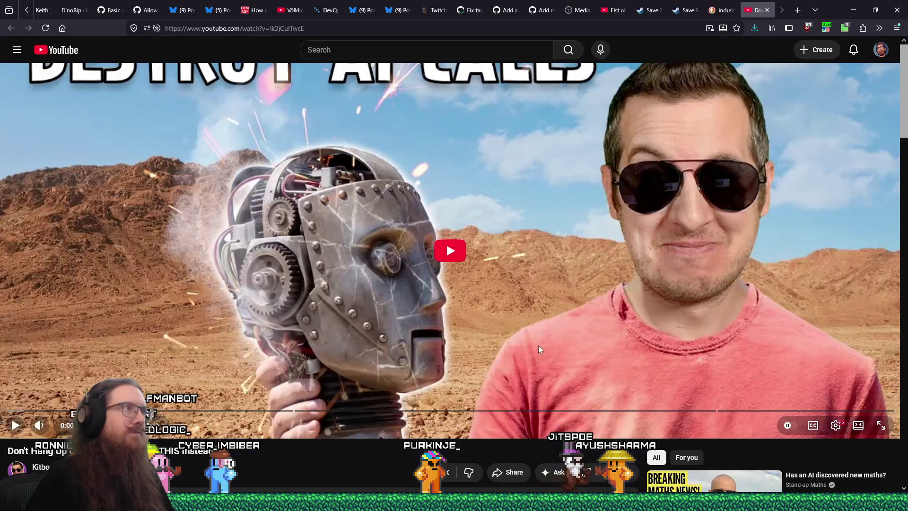
click(796, 10)
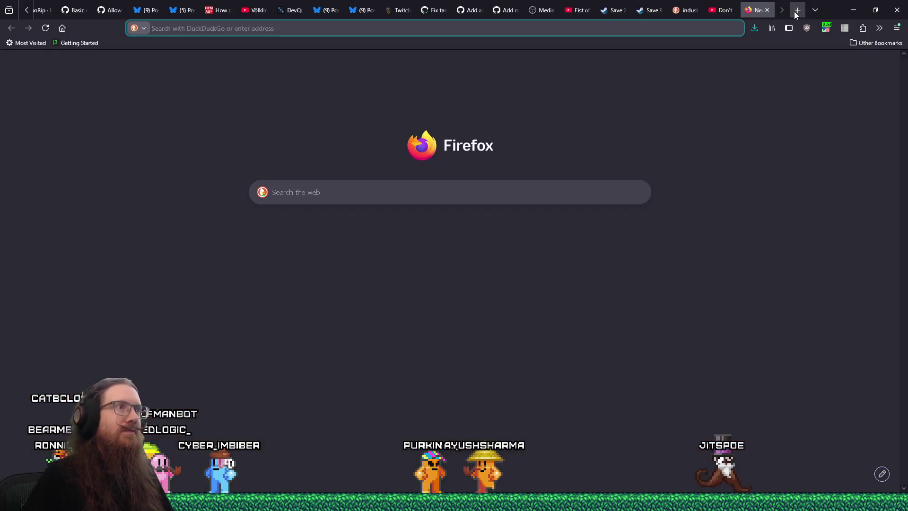
text(twitch.tv/)
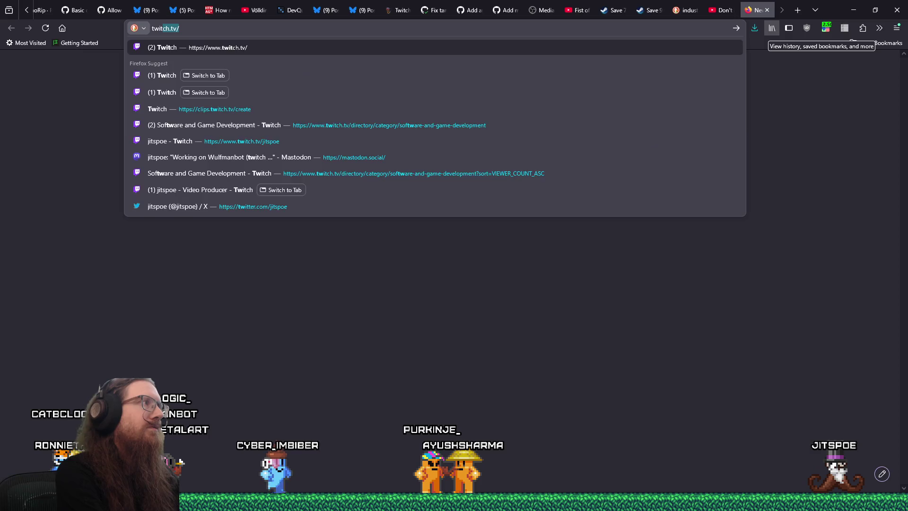
key(Return)
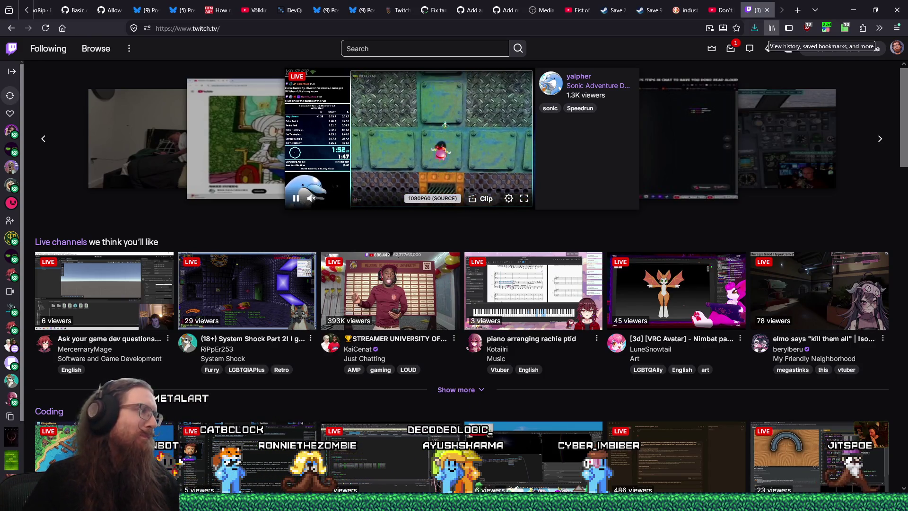
Step: Browse Twitch's Software and Game Development category and switch to the chosen live stream's tab
scroll(475, 368, down, 5)
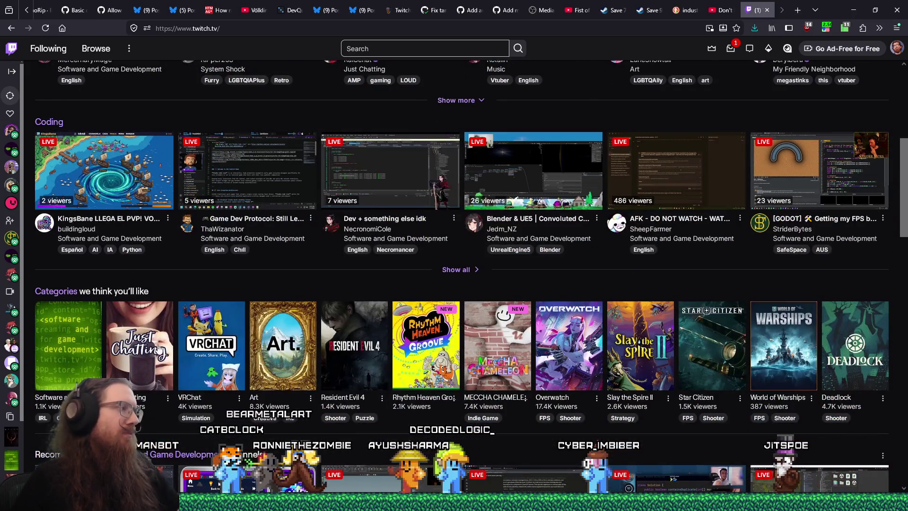
click(81, 340)
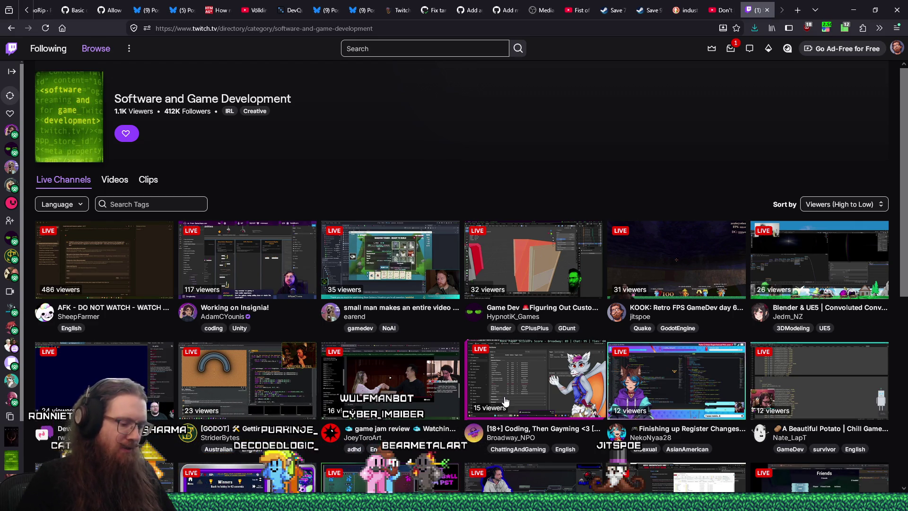
scroll(504, 401, down, 1)
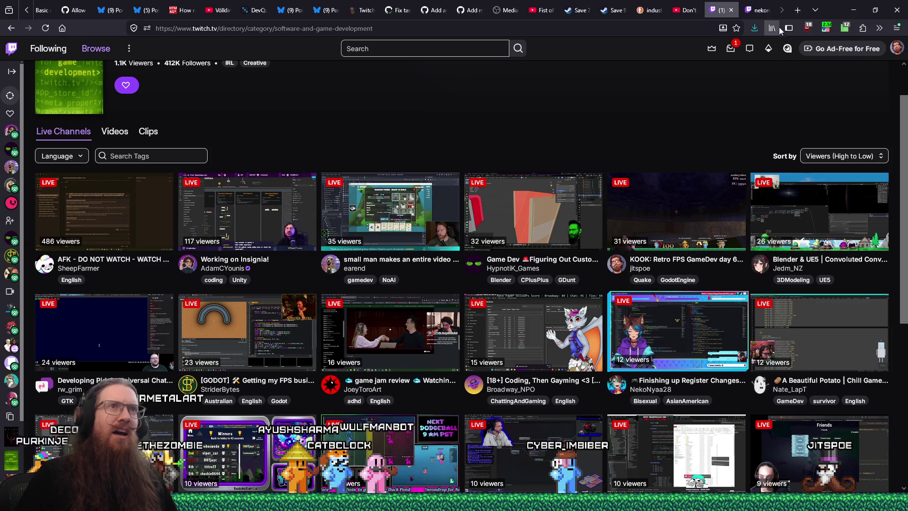
click(762, 12)
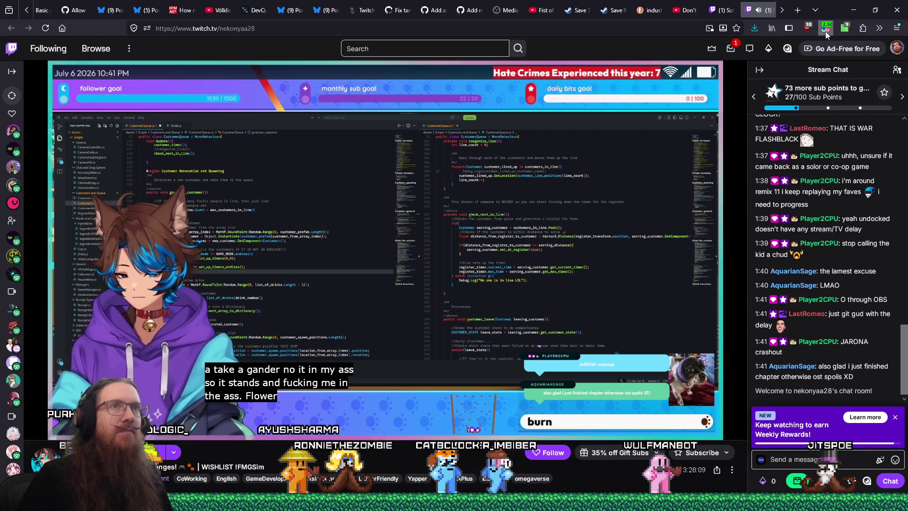
Step: Check the playback speed extension's settings popup, then close it
click(824, 30)
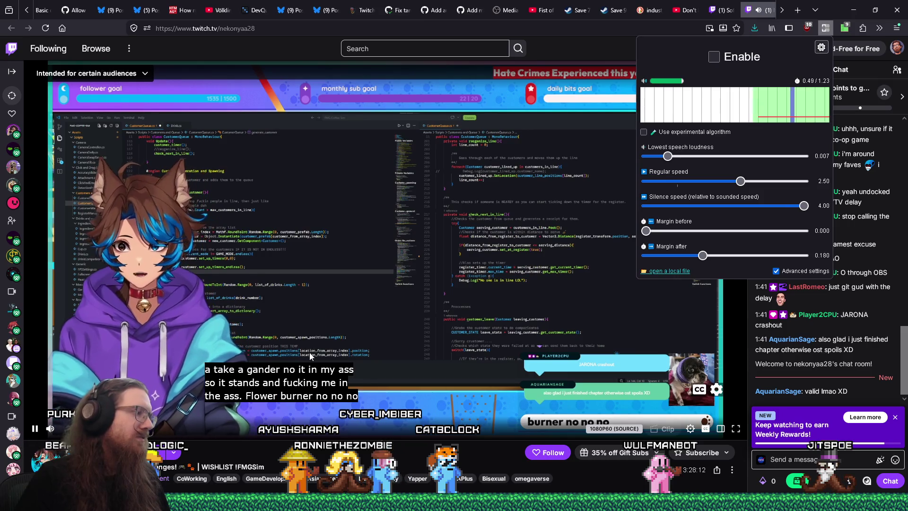
scroll(309, 352, down, 1)
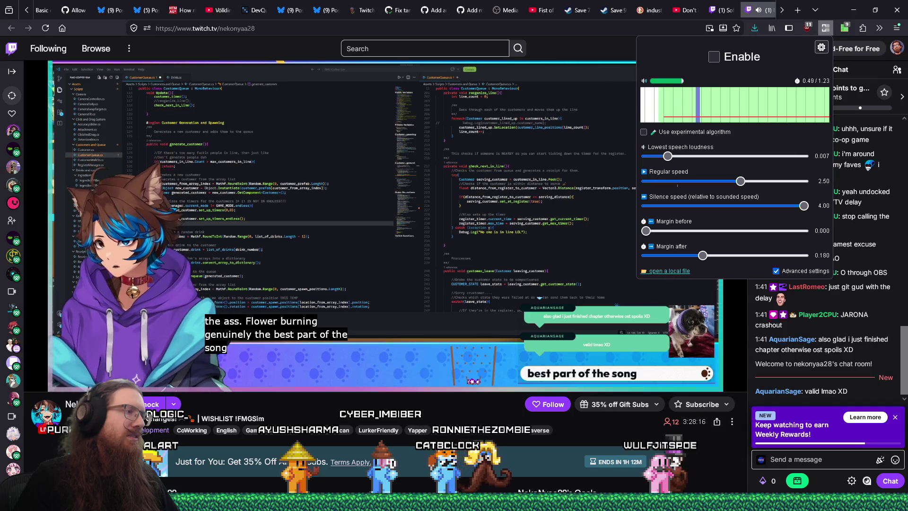
click(224, 299)
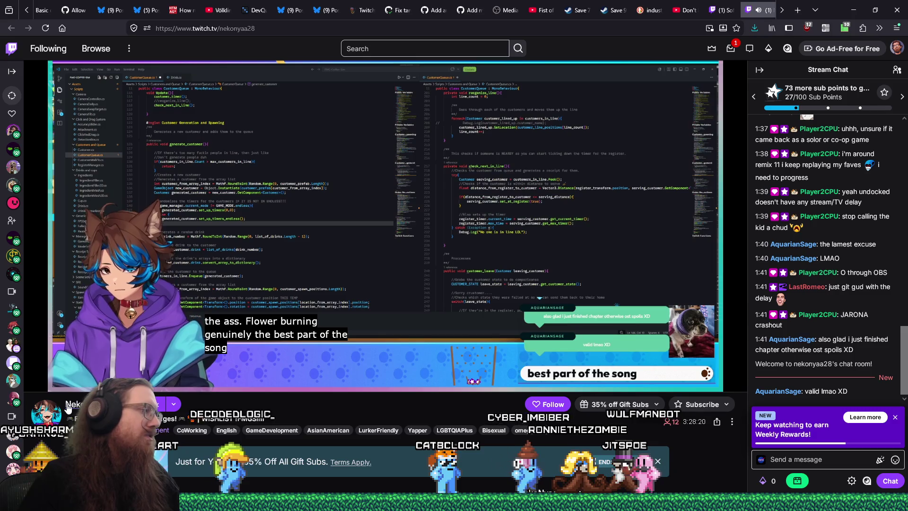
Step: Copy the streamer's channel name link, mute the stream's tab, and return to the Software and Game Development directory
drag(68, 408, 112, 404)
right_click(112, 404)
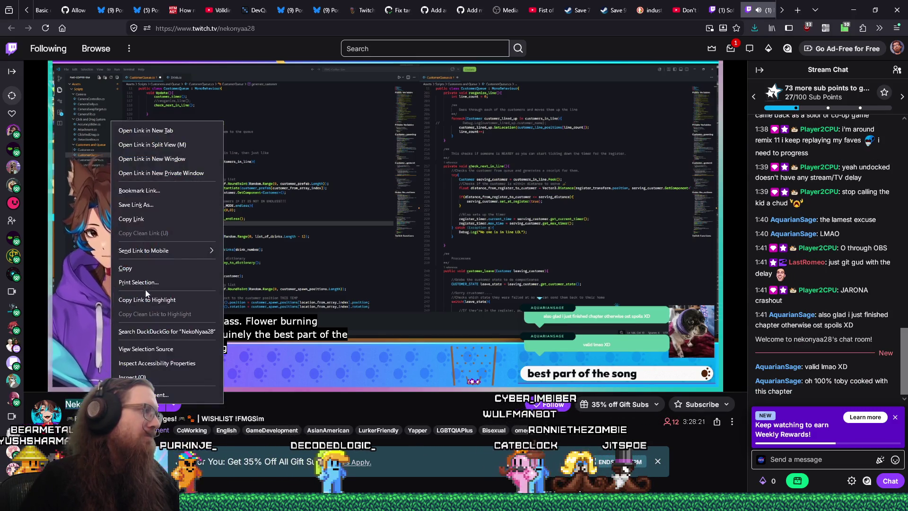
click(160, 268)
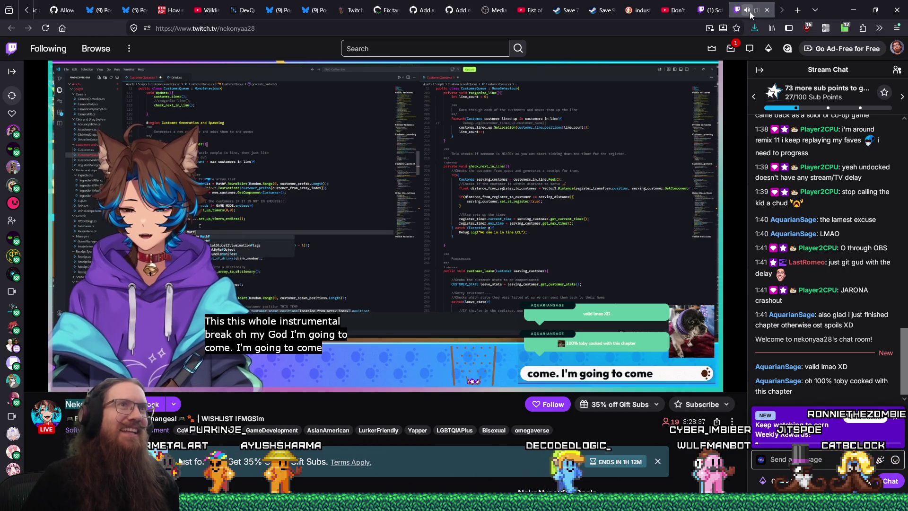
click(747, 12)
click(713, 11)
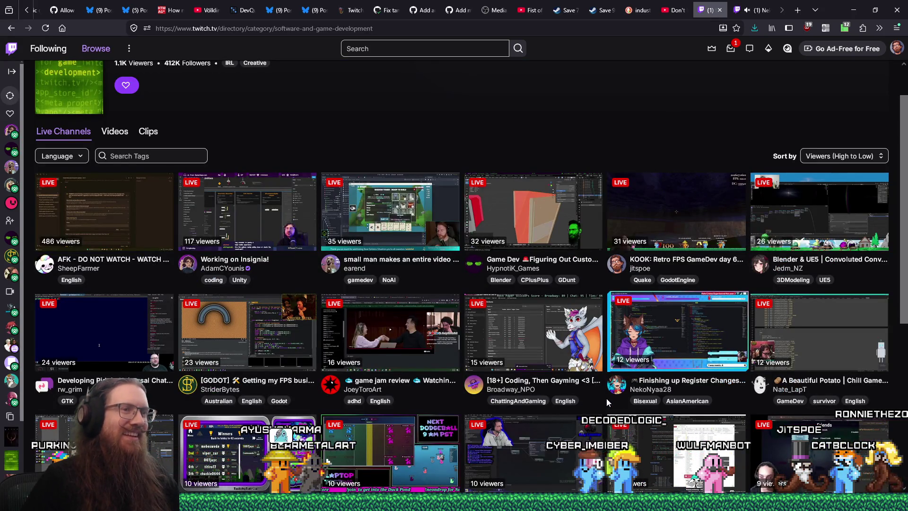
Step: Switch to the new tab playing the 'A Beautiful Potato | Chill Game Dev stuff' coding stream with chat
scroll(606, 398, down, 1)
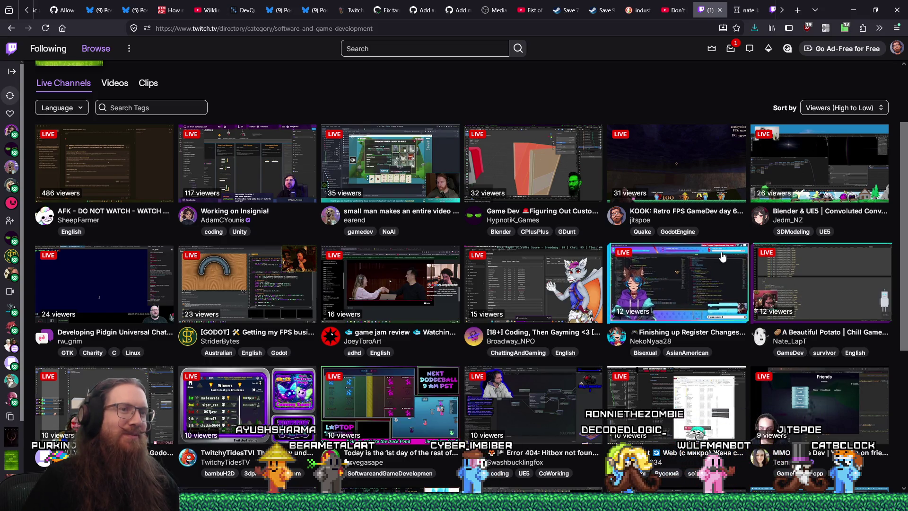
click(748, 11)
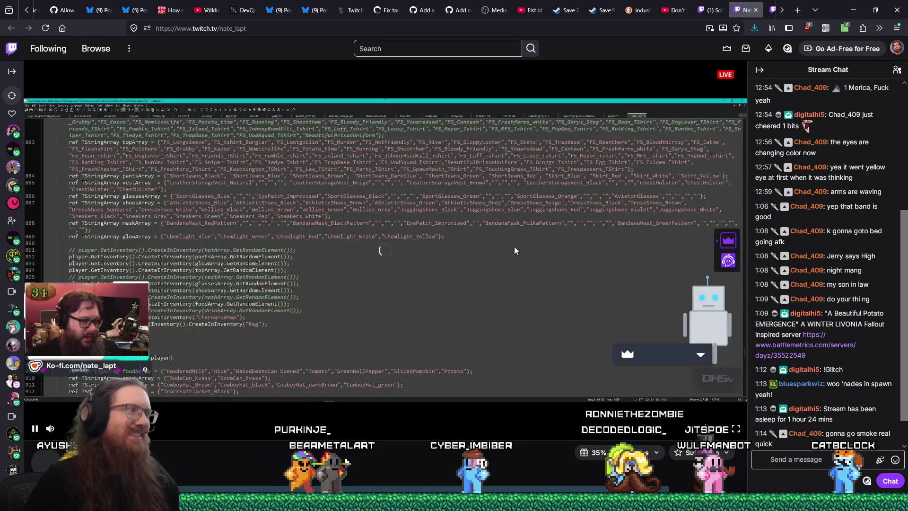
scroll(283, 328, down, 1)
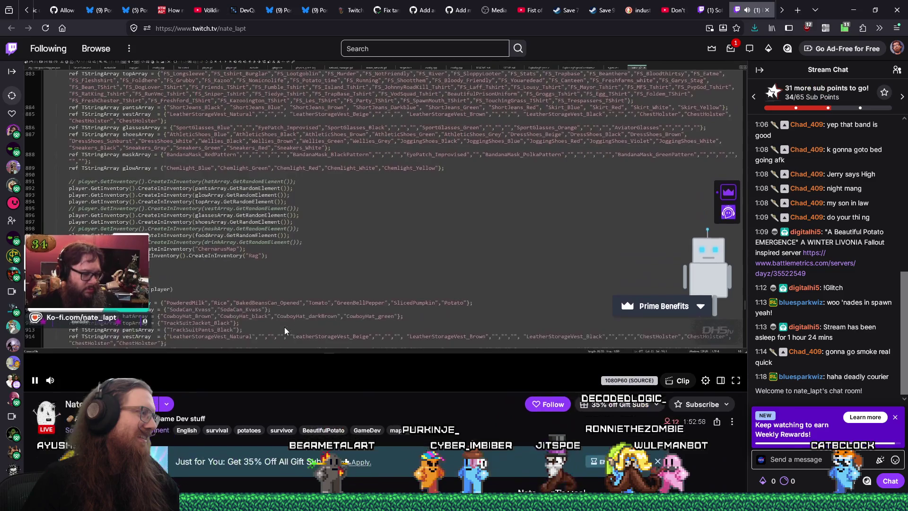